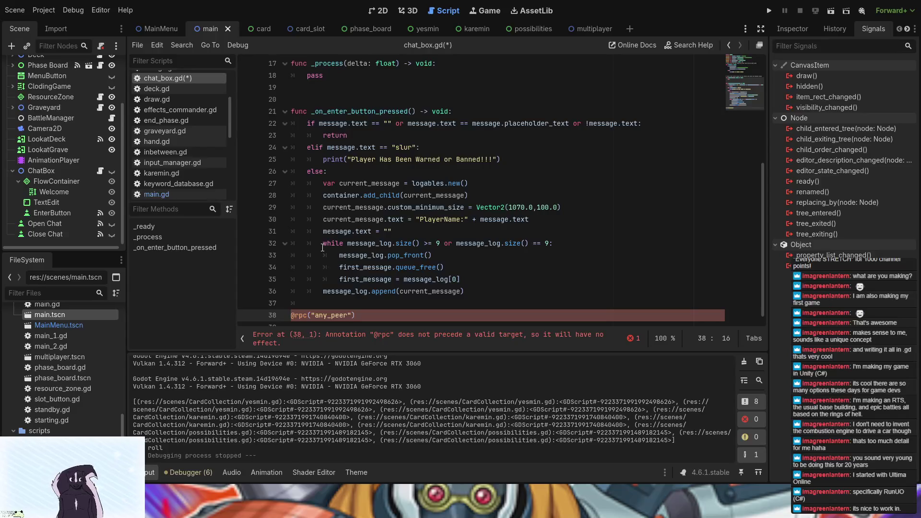
pyautogui.click(308, 302)
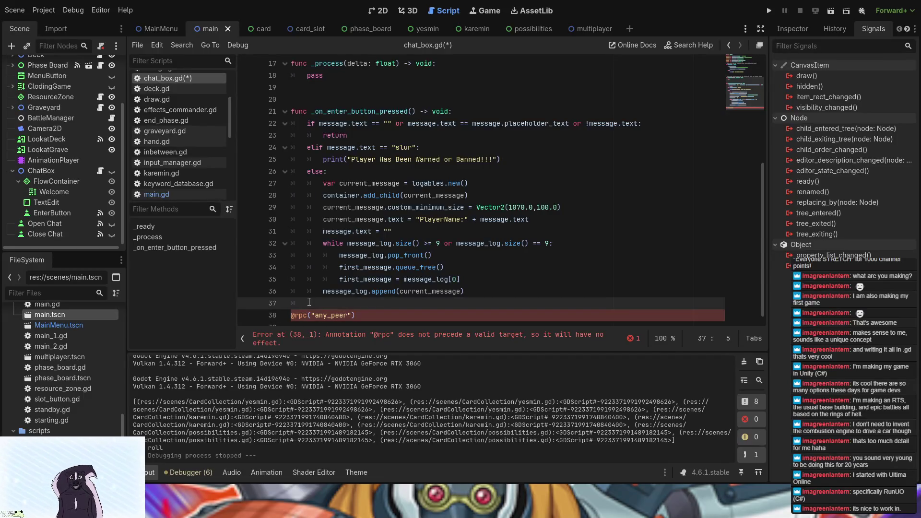
pyautogui.press('BackSpace')
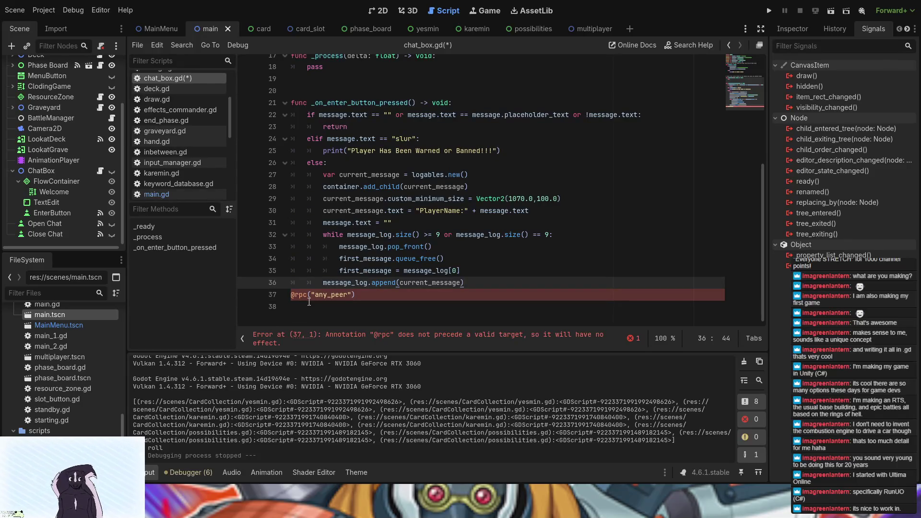
pyautogui.press('Return')
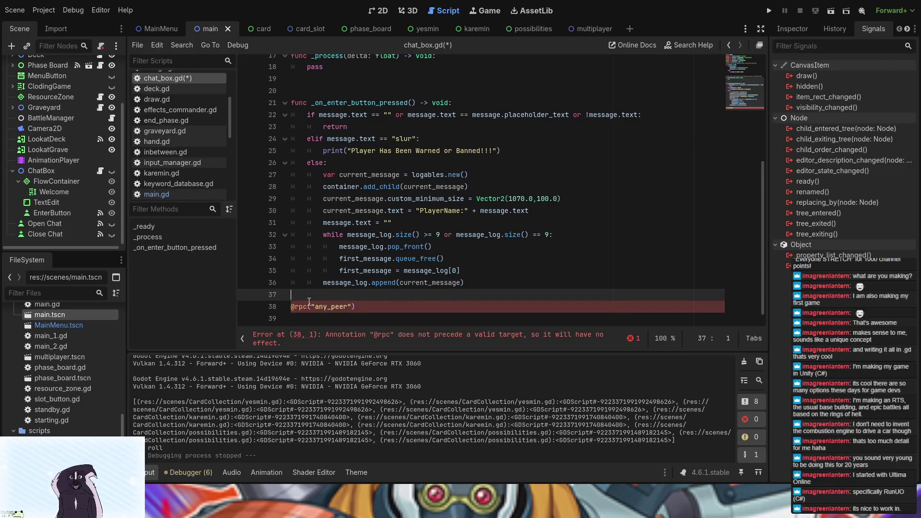
pyautogui.press('Return')
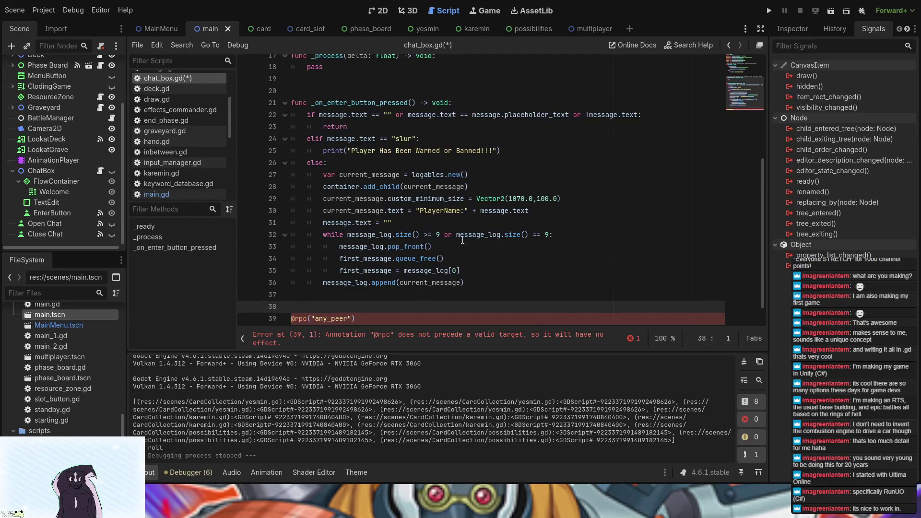
pyautogui.scroll(-1, 326, 295)
pyautogui.click(361, 319)
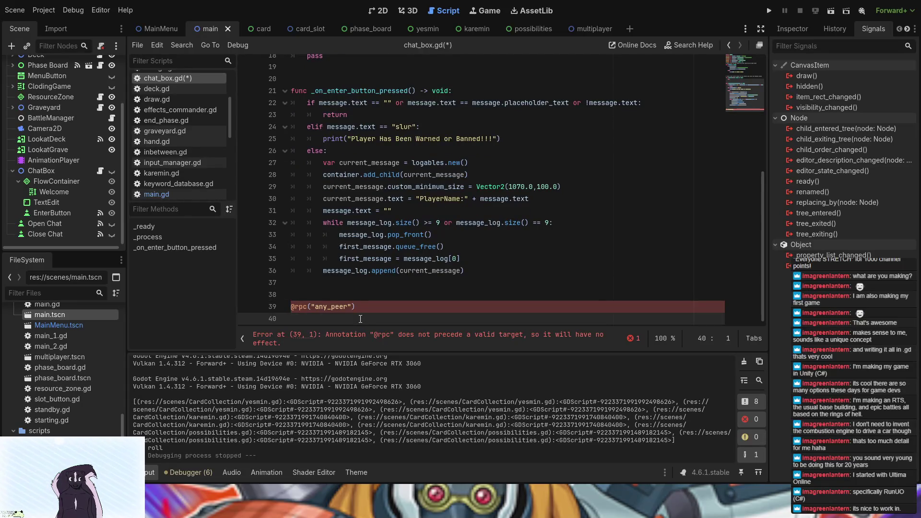
pyautogui.scroll(-2, 360, 319)
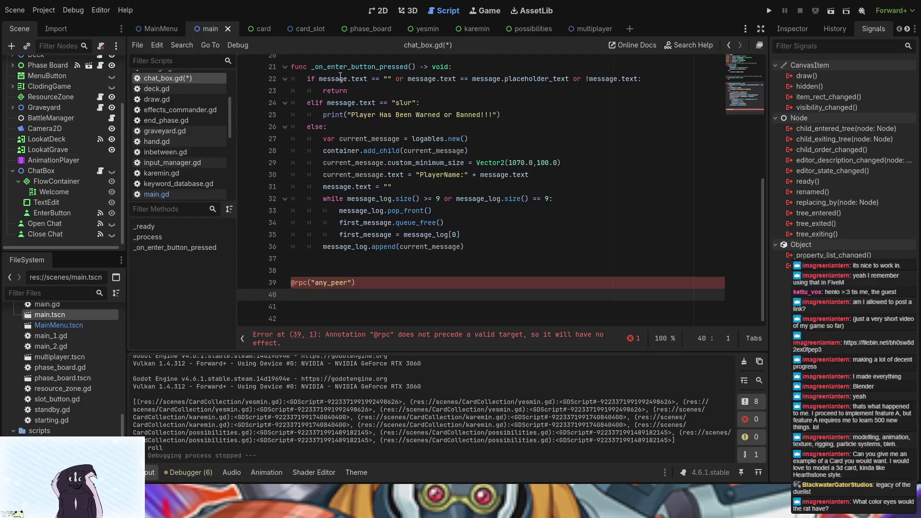
# Place the caret on the new-message line in chat_box.gd's else branch
pyautogui.click(323, 139)
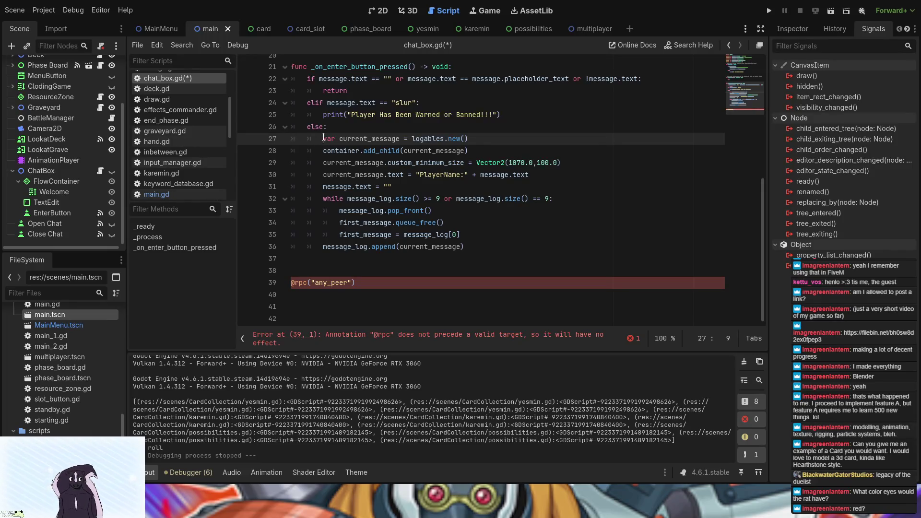
# Cut the message-building lines 27–36 out of the else branch of _on_enter_button_pressed
pyautogui.moveTo(324, 138)
pyautogui.mouseDown()
pyautogui.moveTo(556, 162)
pyautogui.moveTo(469, 234)
pyautogui.moveTo(474, 247)
pyautogui.mouseUp()
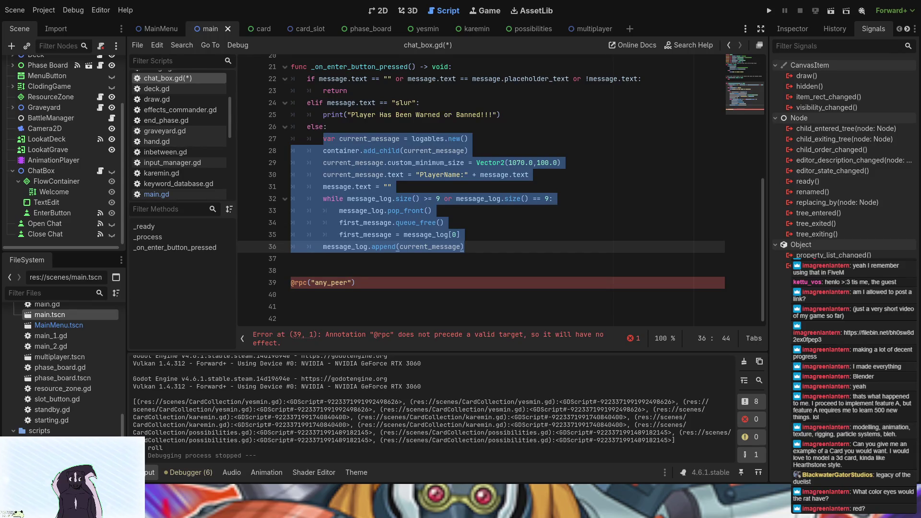
pyautogui.click(475, 248)
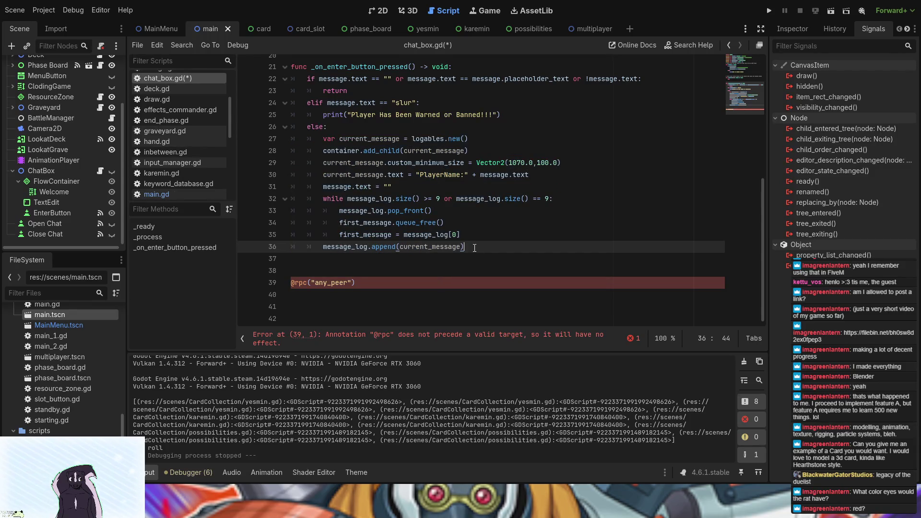
pyautogui.click(378, 284)
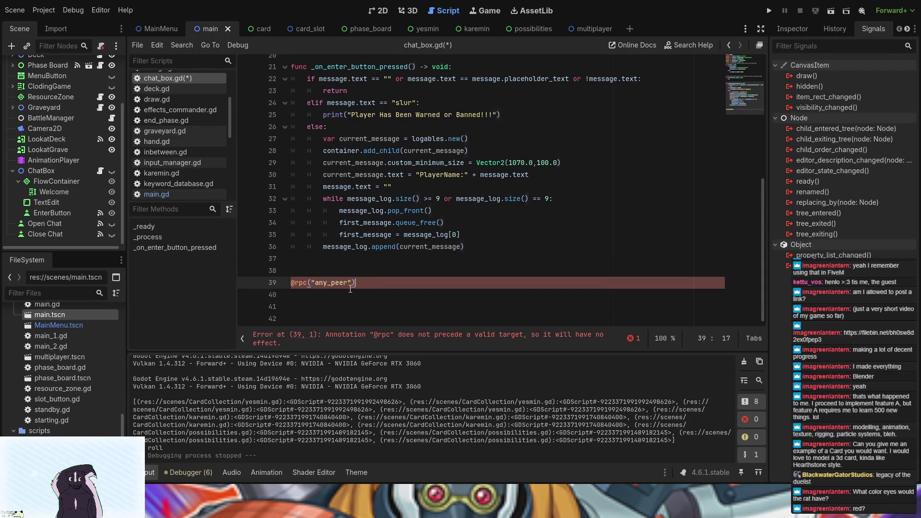
pyautogui.moveTo(378, 285); pyautogui.dragTo(293, 288)
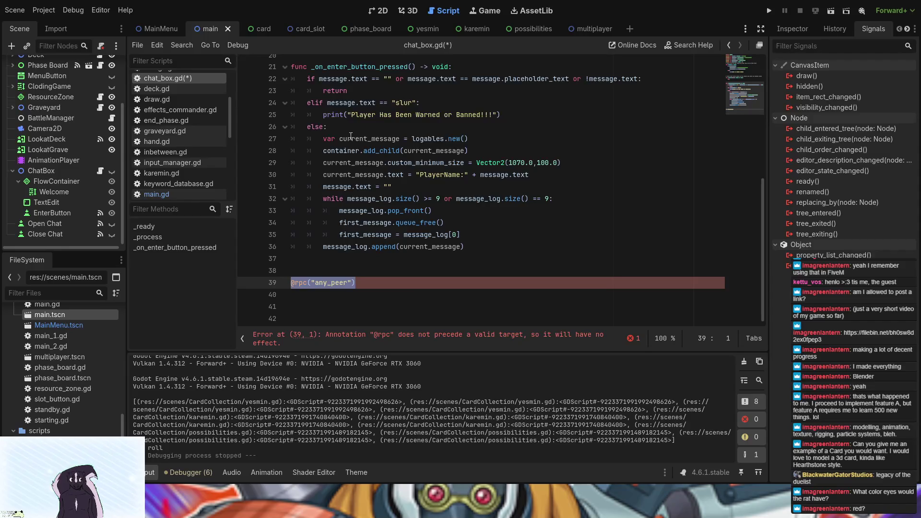
pyautogui.click(324, 139)
pyautogui.moveTo(323, 138)
pyautogui.mouseDown()
pyautogui.moveTo(527, 201)
pyautogui.moveTo(456, 235)
pyautogui.moveTo(472, 247)
pyautogui.mouseUp()
pyautogui.hotkey('ctrl', 'c')
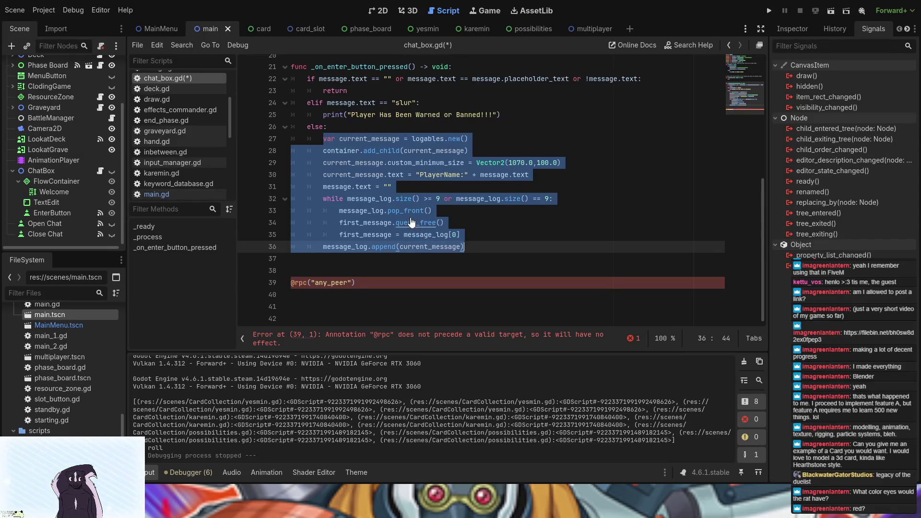
pyautogui.press('BackSpace')
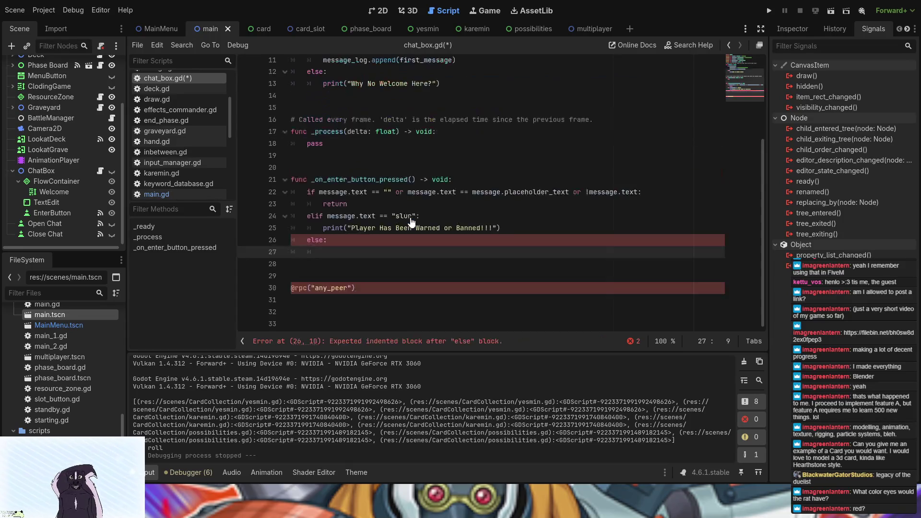
# Create func message_sending(): under the annotation and paste the message-building code into it
pyautogui.click(346, 304)
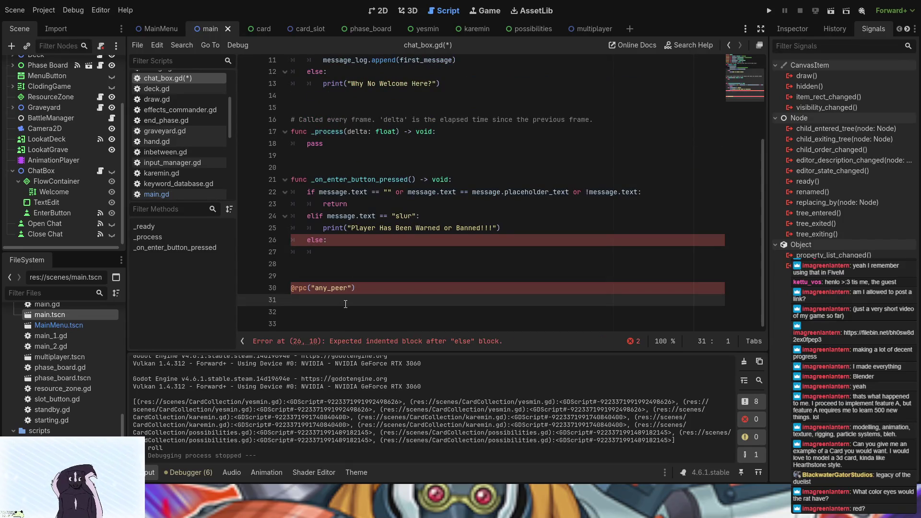
pyautogui.write('func ')
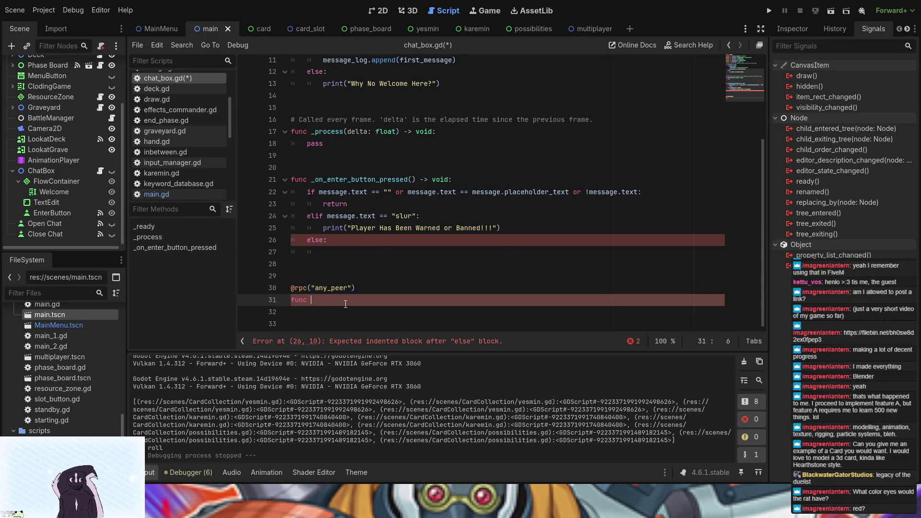
pyautogui.write('messa')
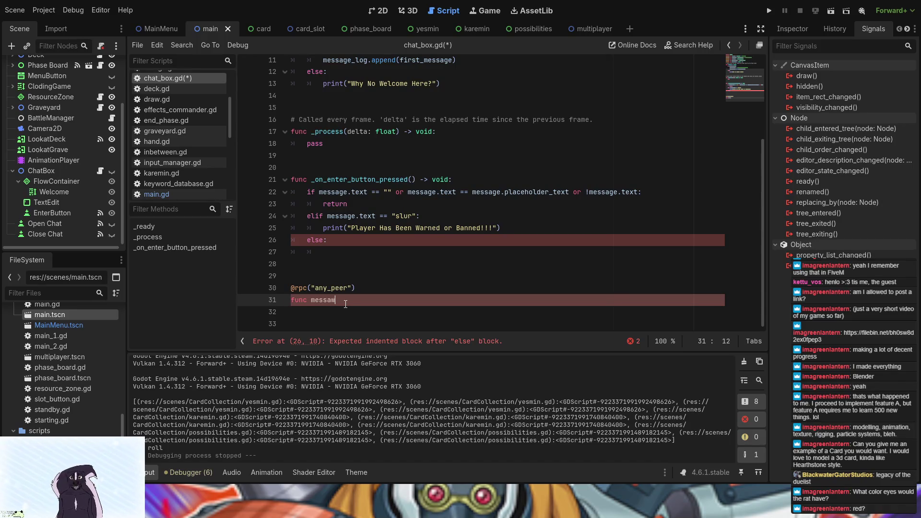
pyautogui.write('ge_')
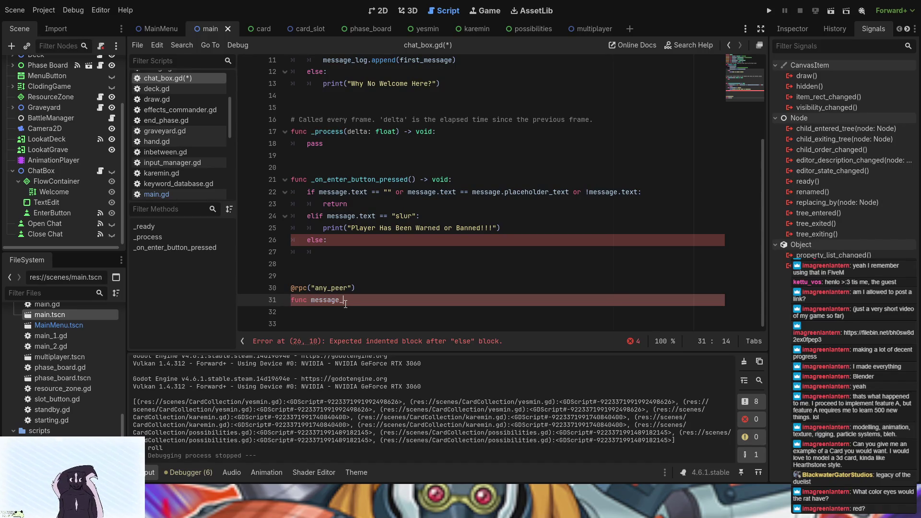
pyautogui.write('sending')
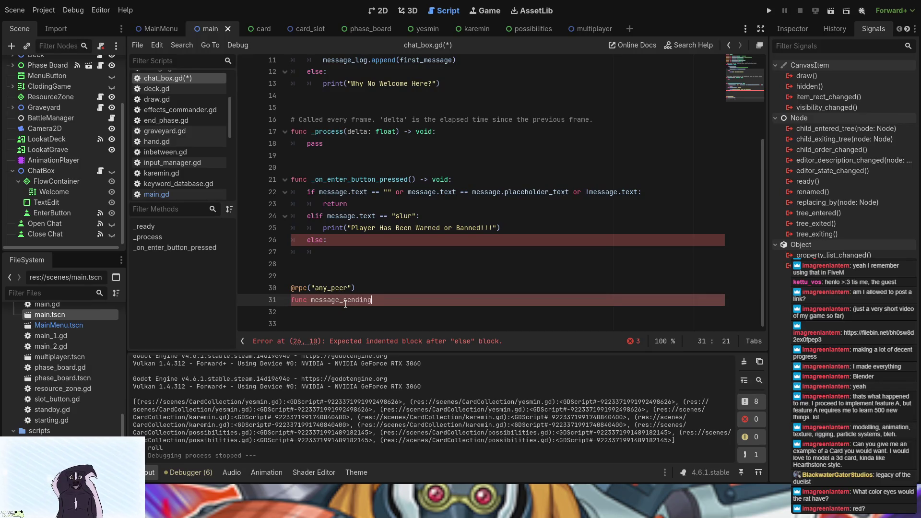
pyautogui.write('():')
pyautogui.press('Return')
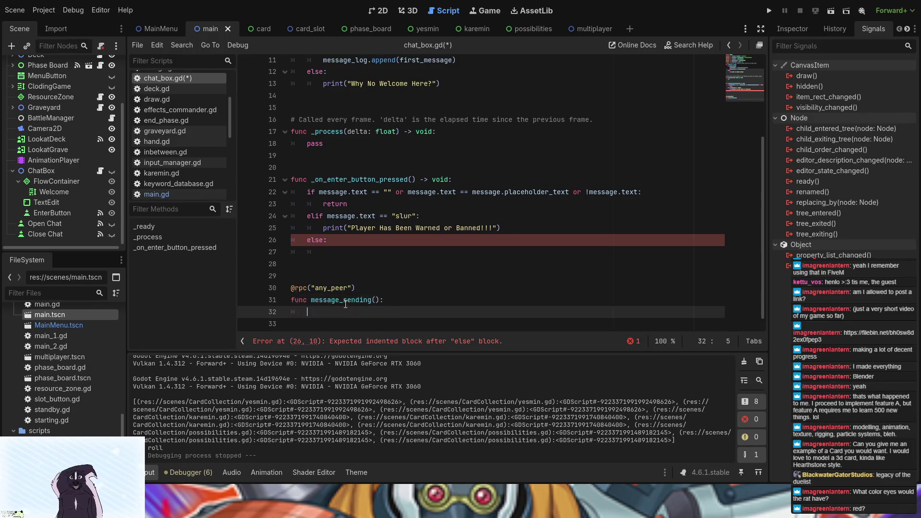
pyautogui.hotkey('ctrl', 'v')
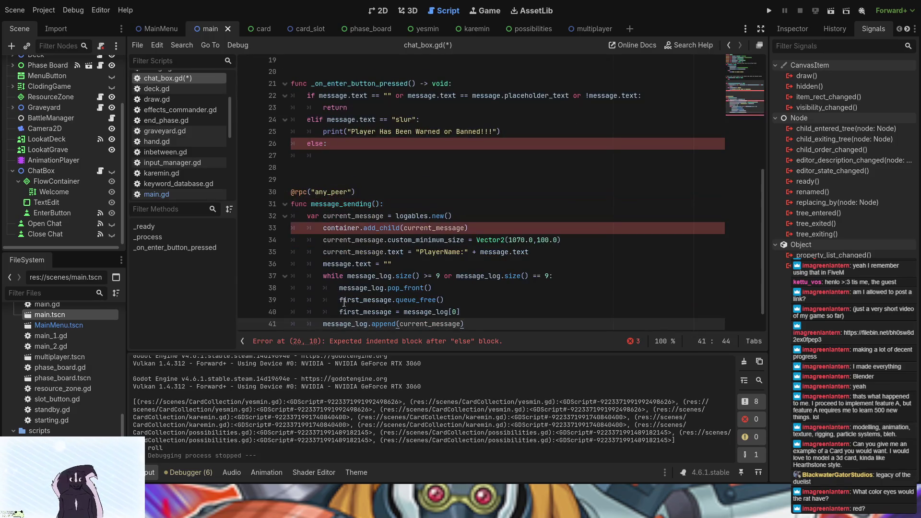
pyautogui.click(321, 227)
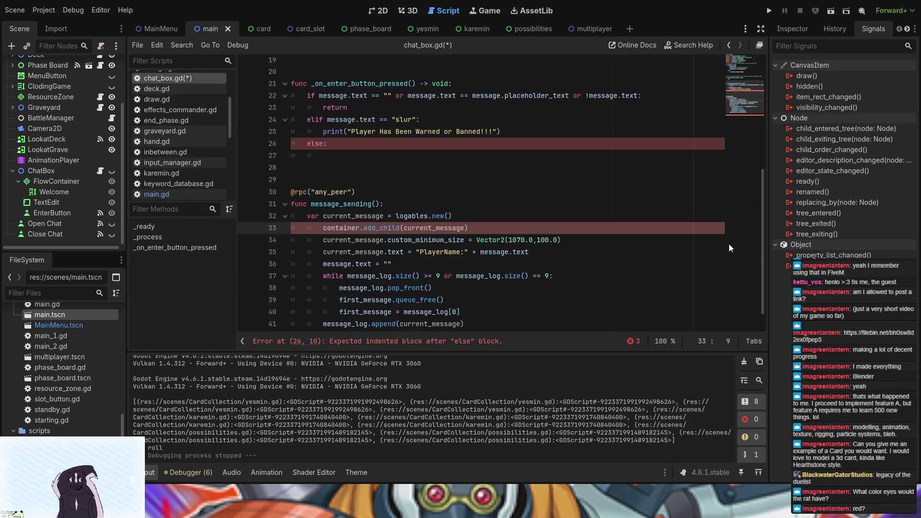
pyautogui.click(324, 216)
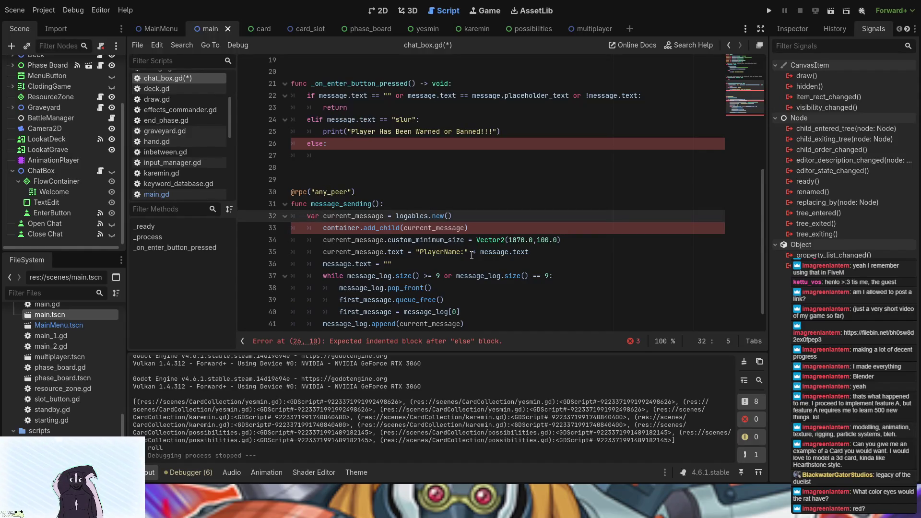
pyautogui.scroll(-1, 471, 255)
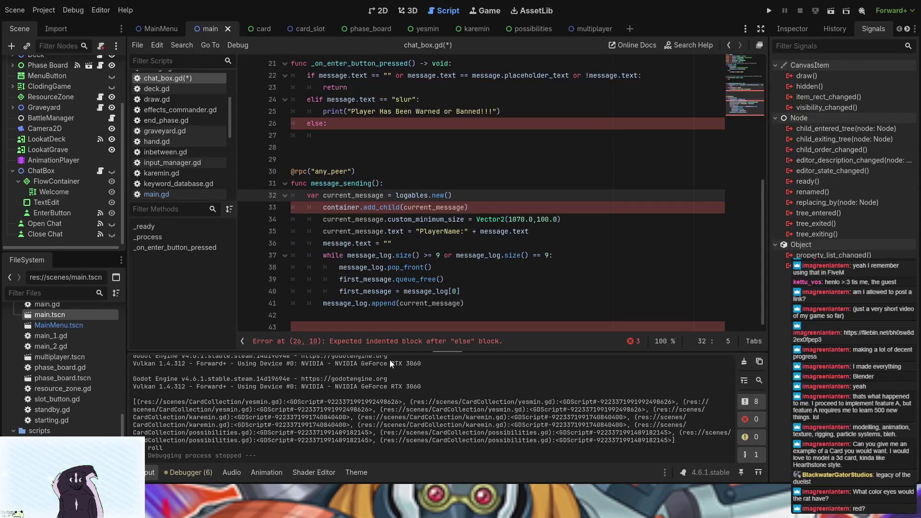
pyautogui.click(379, 316)
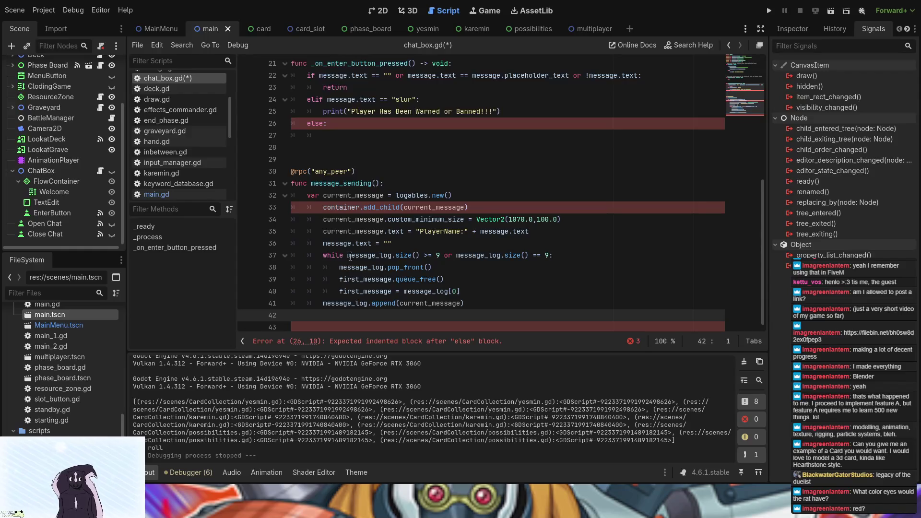
pyautogui.click(342, 326)
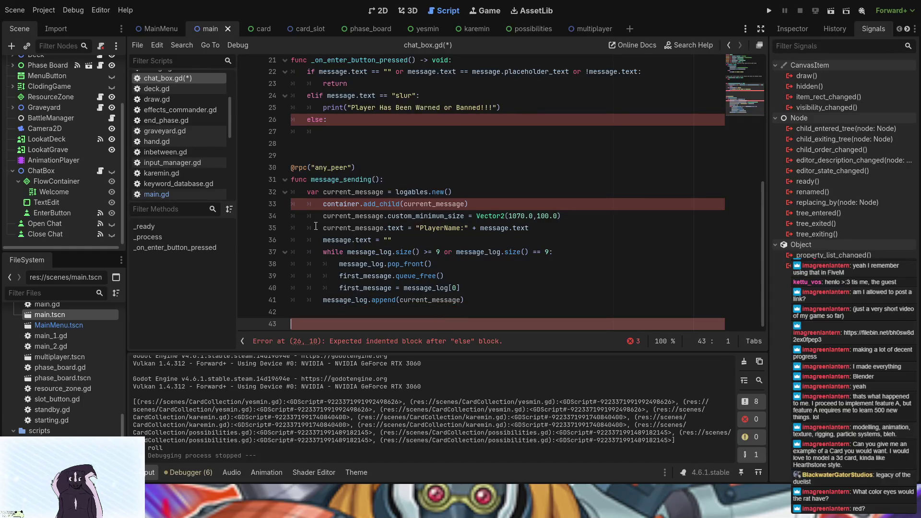
# Remove one indentation level from lines 33–41 of message_sending's body
pyautogui.click(324, 205)
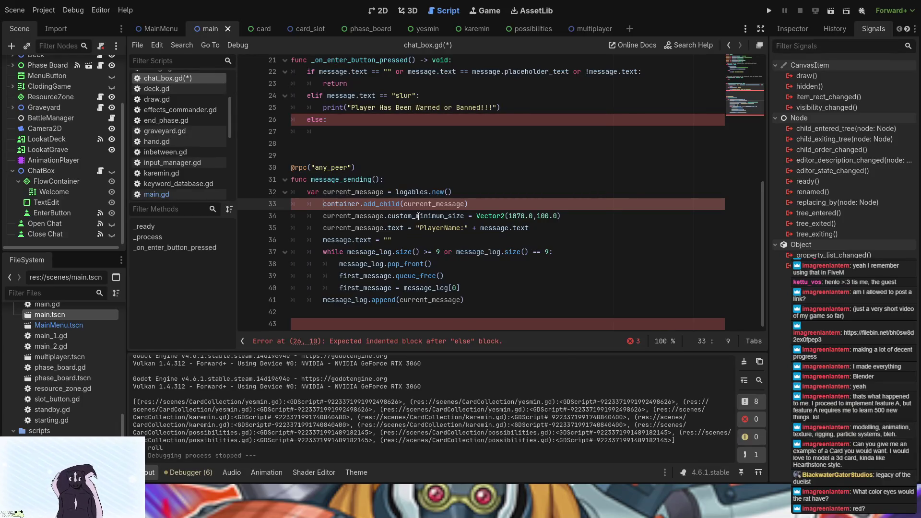
pyautogui.press('BackSpace')
pyautogui.press('Down')
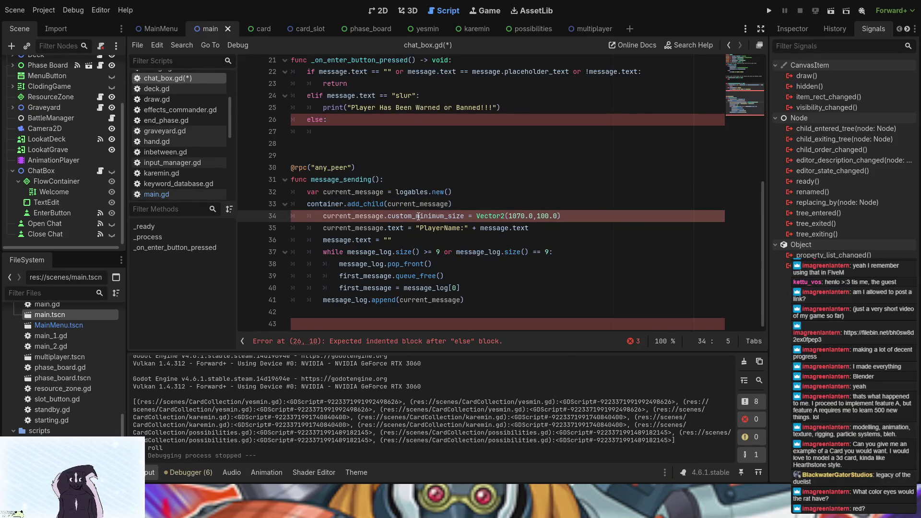
pyautogui.press('BackSpace')
pyautogui.press('Down')
pyautogui.press('BackSpace')
pyautogui.press('Down')
pyautogui.press('BackSpace')
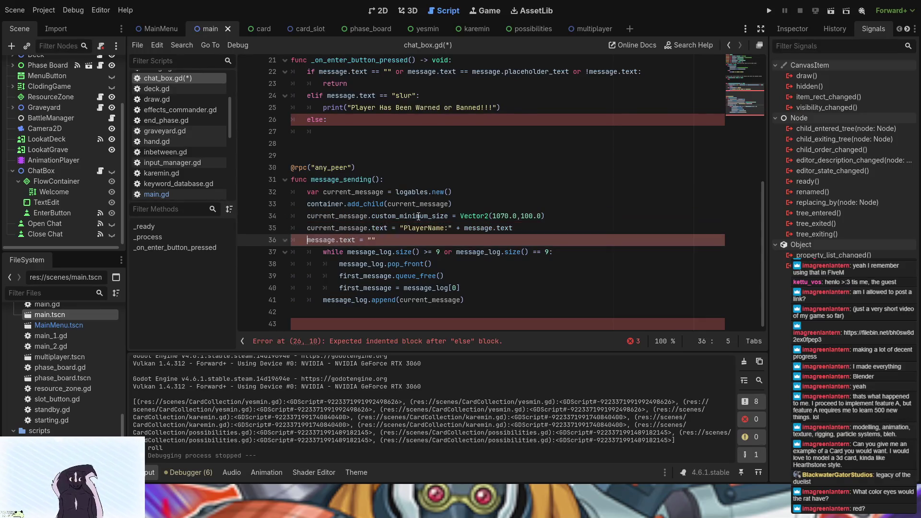
pyautogui.press('Down')
pyautogui.press('BackSpace')
pyautogui.press('Down')
pyautogui.press('BackSpace')
pyautogui.press('Down')
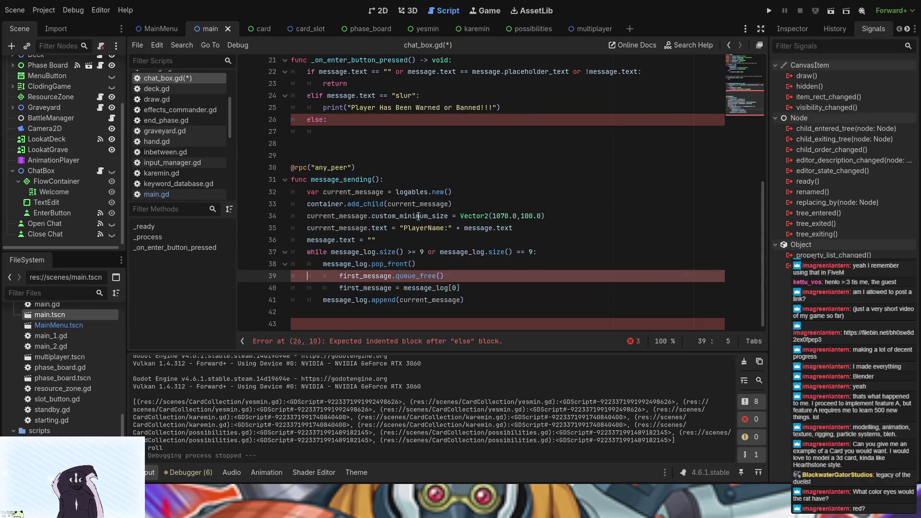
pyautogui.press('BackSpace')
pyautogui.press('Down')
pyautogui.press('BackSpace')
pyautogui.press('Down')
pyautogui.press('BackSpace')
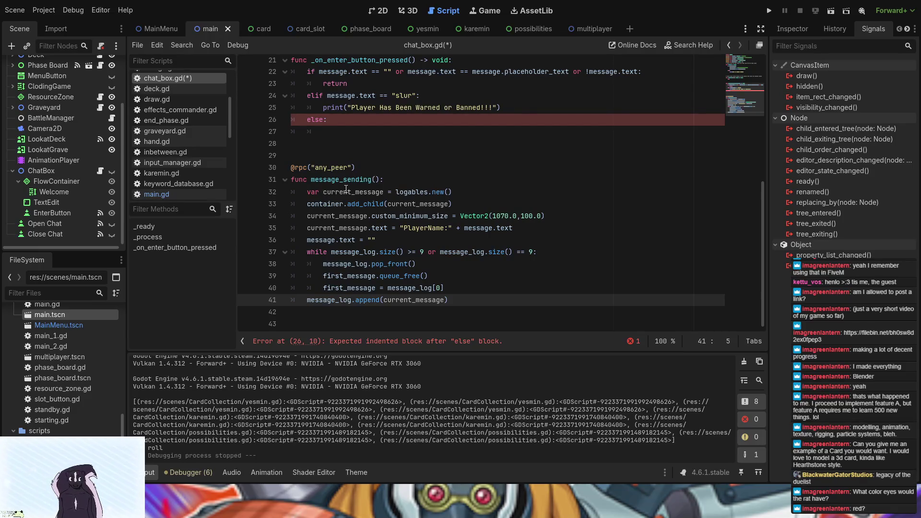
pyautogui.scroll(1, 346, 189)
# Add an rpc("message_sending") call on the empty line under else:
pyautogui.click(338, 216)
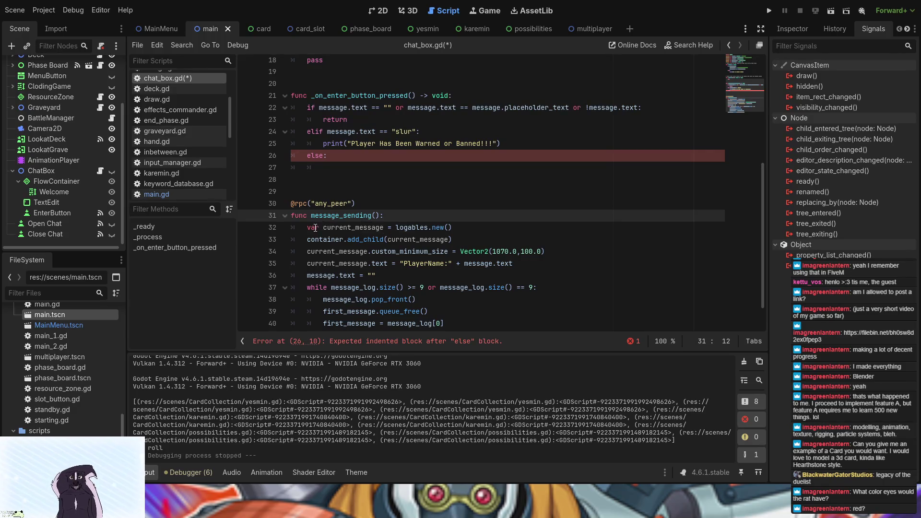
pyautogui.click(327, 227)
pyautogui.click(341, 228)
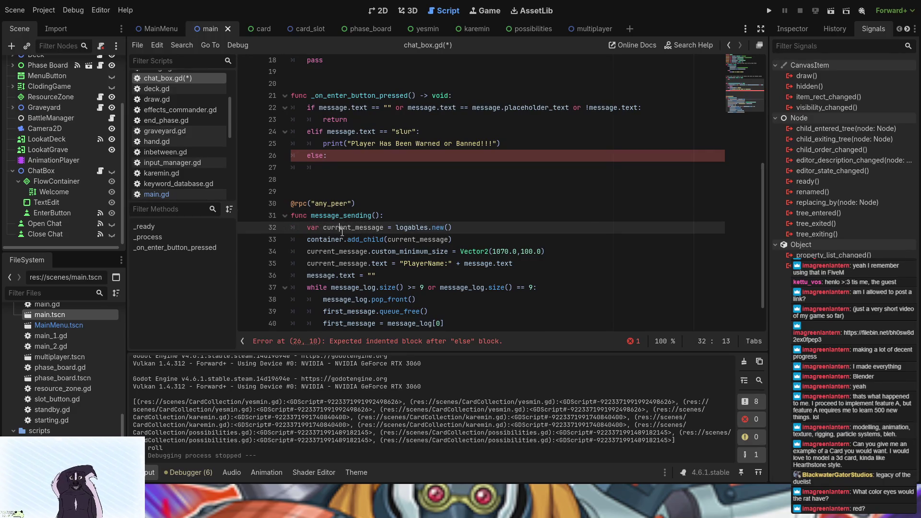
pyautogui.click(327, 172)
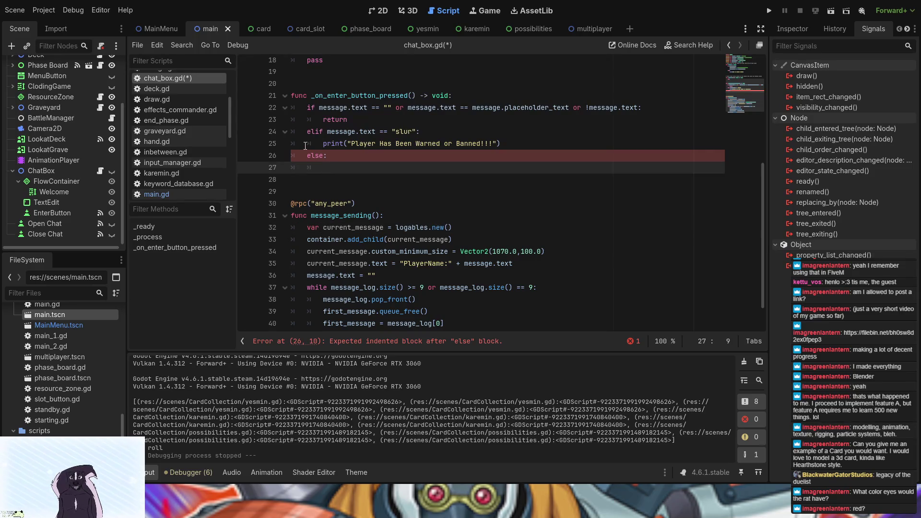
pyautogui.write('rp')
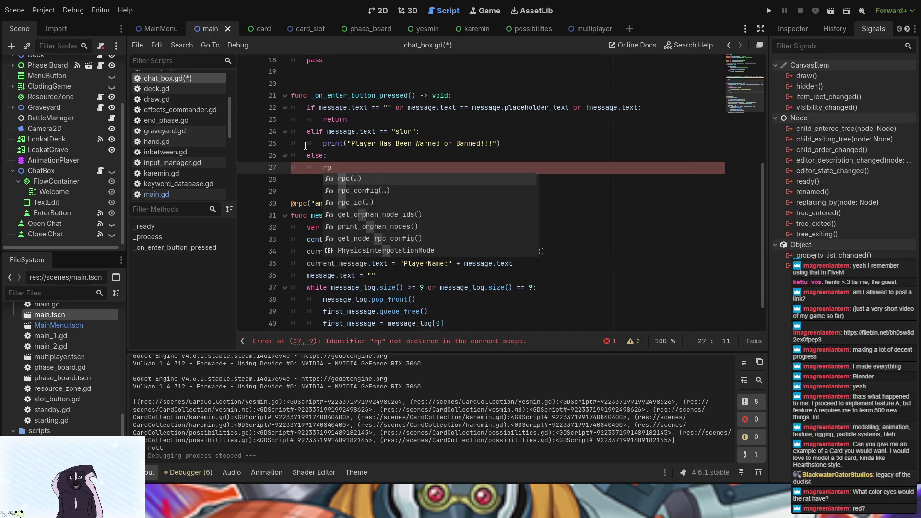
pyautogui.write('c')
pyautogui.press('Return')
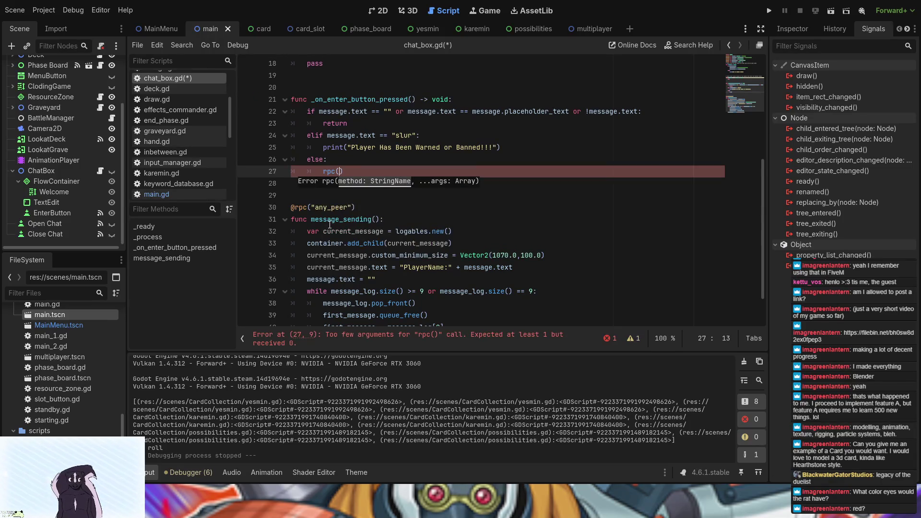
pyautogui.write('"message_sending"')
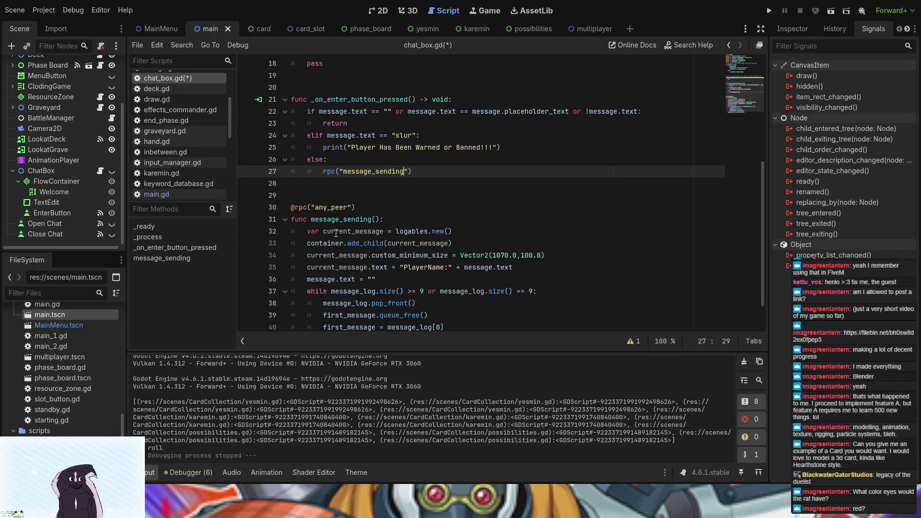
pyautogui.scroll(2, 335, 233)
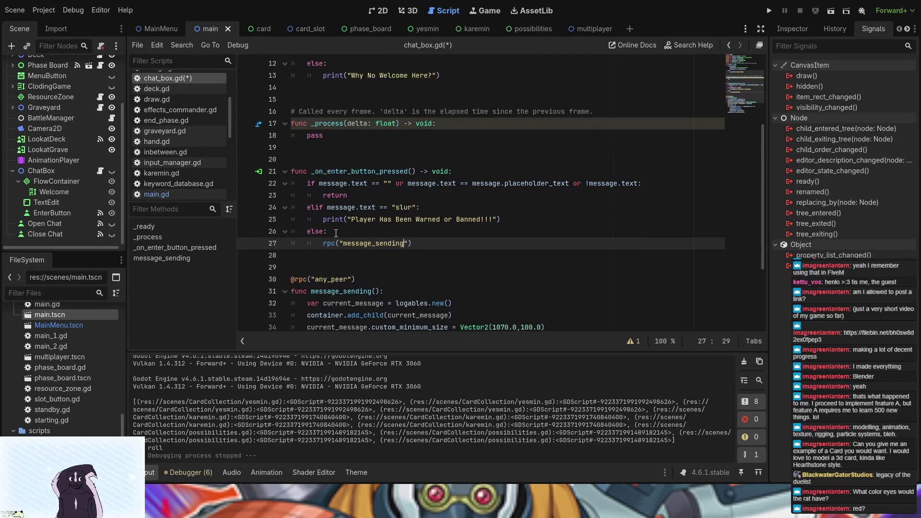
# Open Multiplayer.gd in the multiplayer scene, removing a stray var line after extends Node2D
pyautogui.click(608, 32)
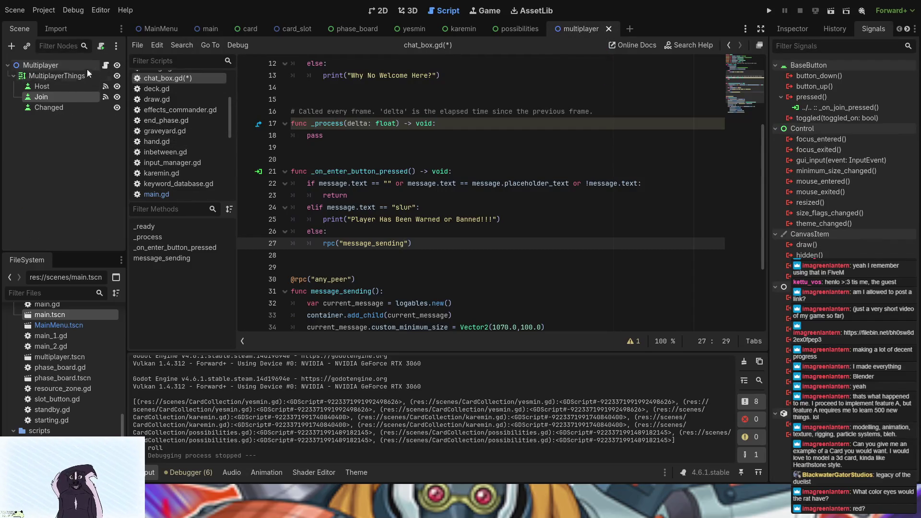
pyautogui.scroll(2, 368, 185)
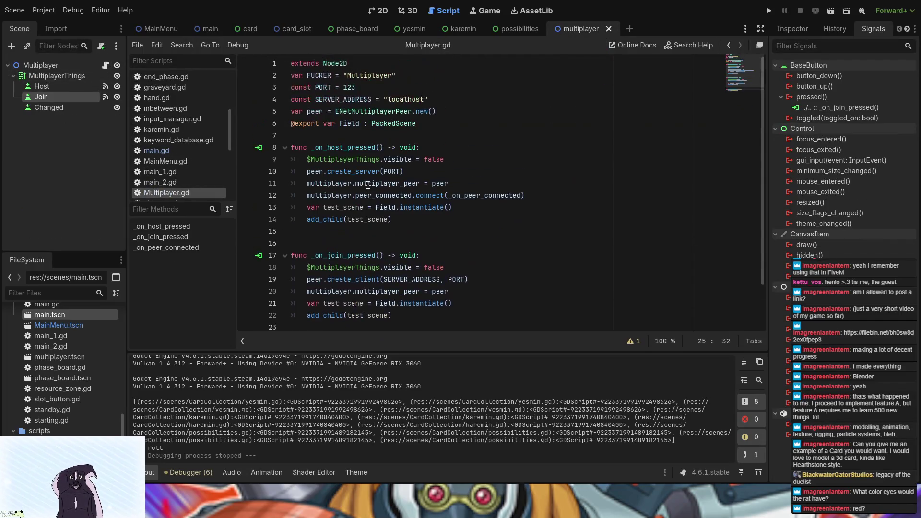
pyautogui.click(363, 64)
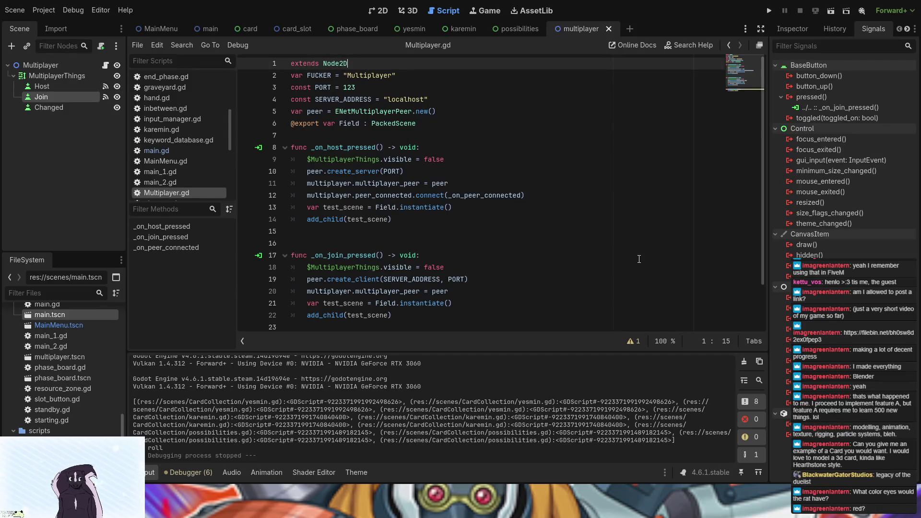
pyautogui.press('Return')
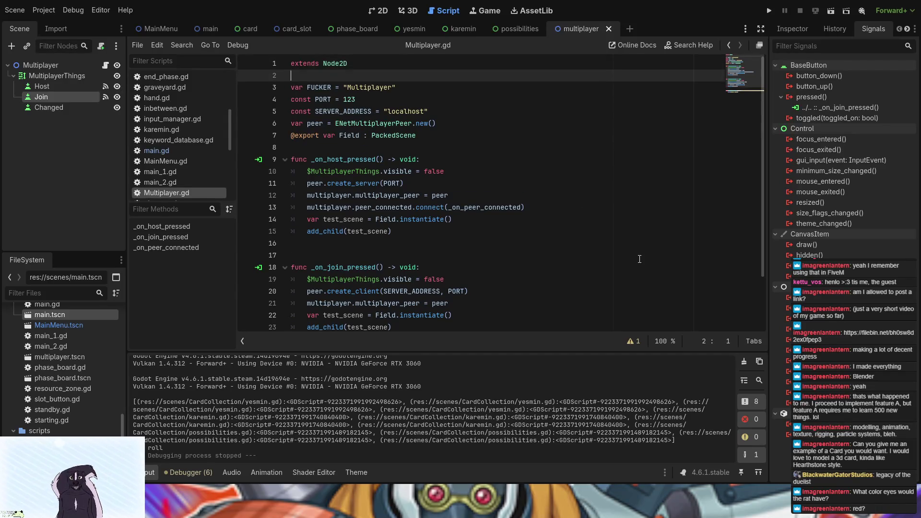
pyautogui.write('var')
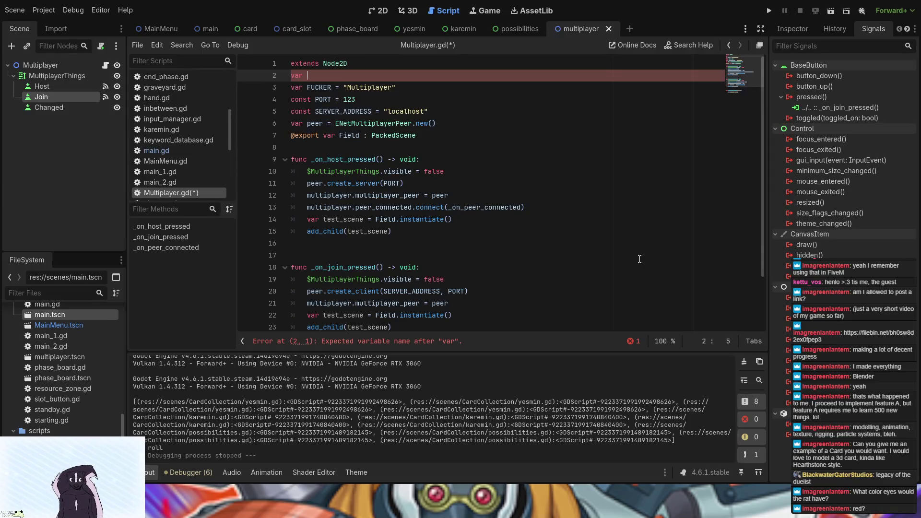
pyautogui.press('BackSpace')
pyautogui.press('BackSpace')
pyautogui.press('BackSpace')
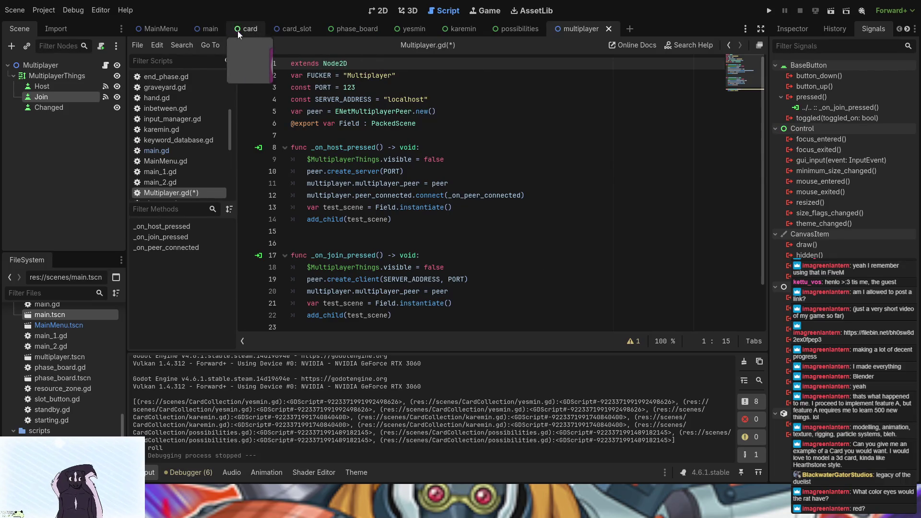
# Return to the main scene, open the ChatBox script, and go to the enter-button handler header
pyautogui.click(207, 28)
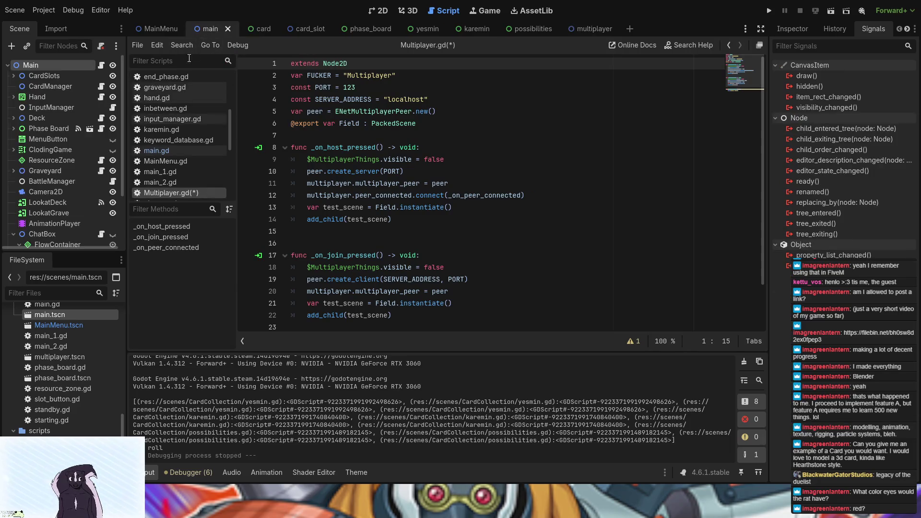
pyautogui.scroll(-3, 70, 203)
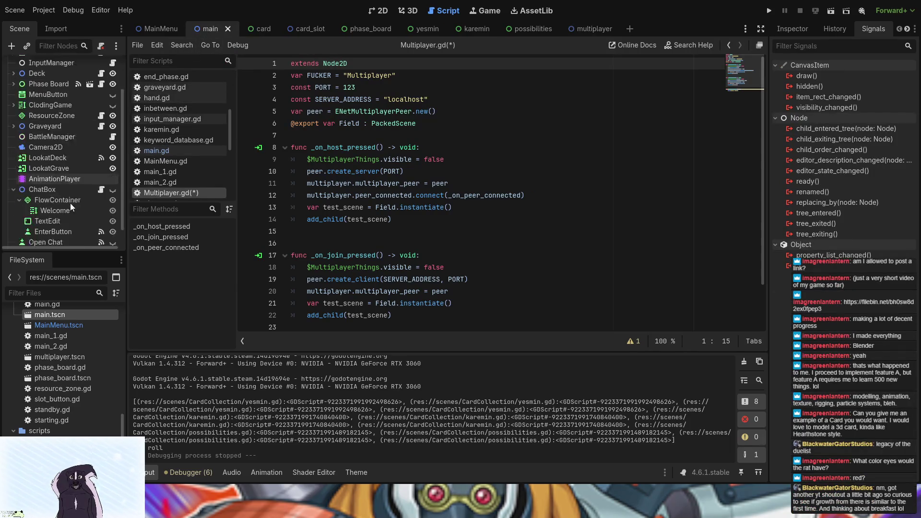
pyautogui.click(103, 173)
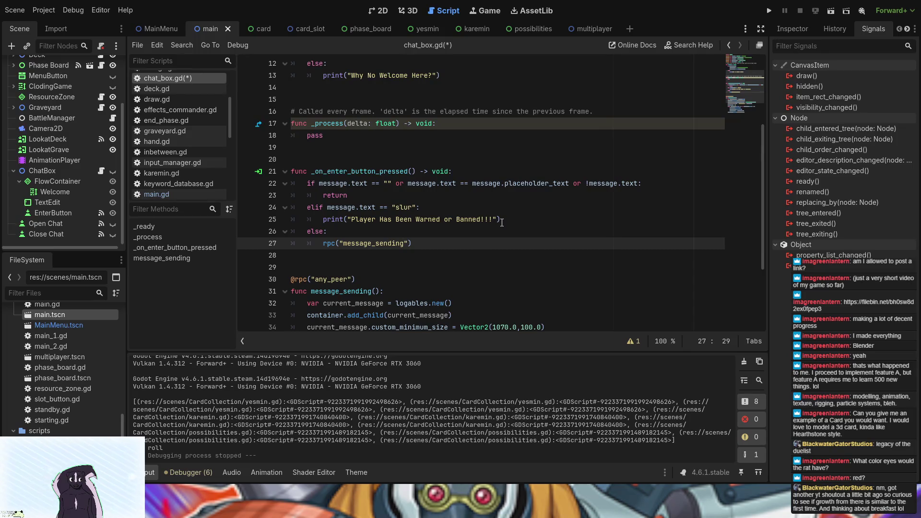
pyautogui.scroll(-3, 482, 203)
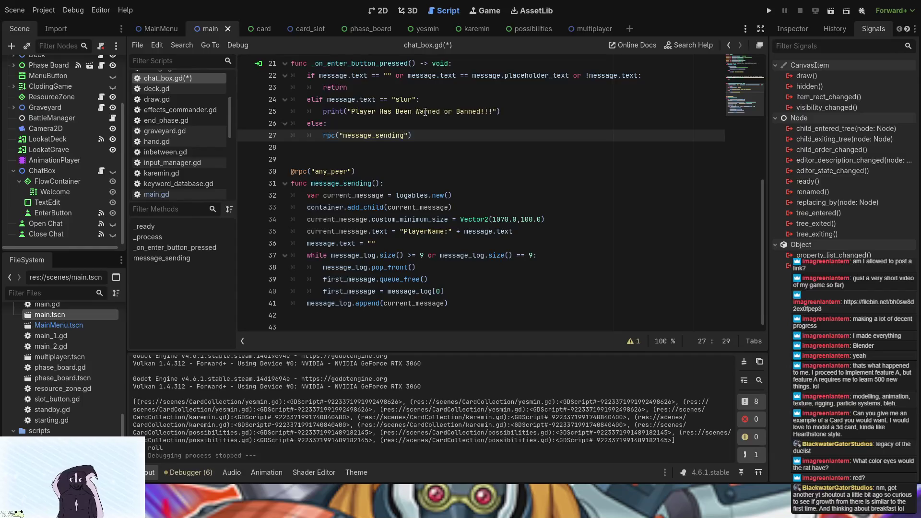
pyautogui.click(455, 65)
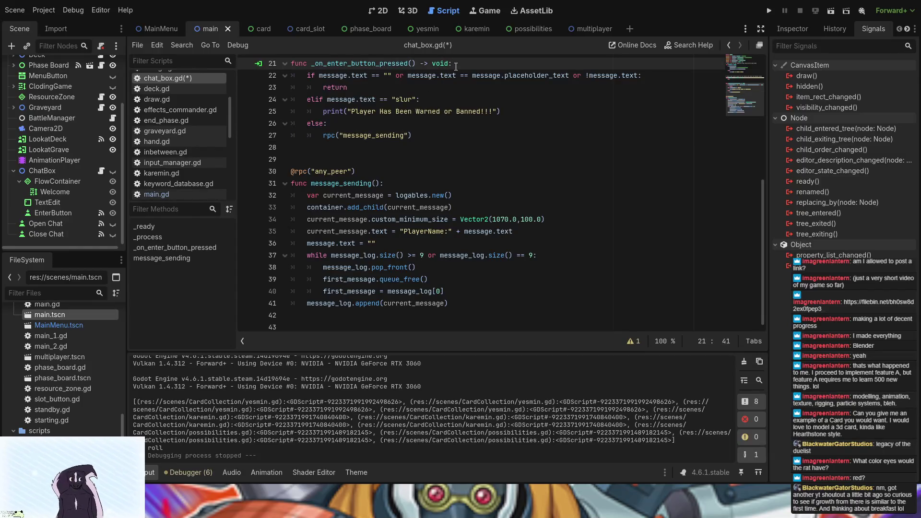
# Add var player_id = multiplayer.get_unique_id() under the handler and view get_unique_id()'s documentation
pyautogui.press('Return')
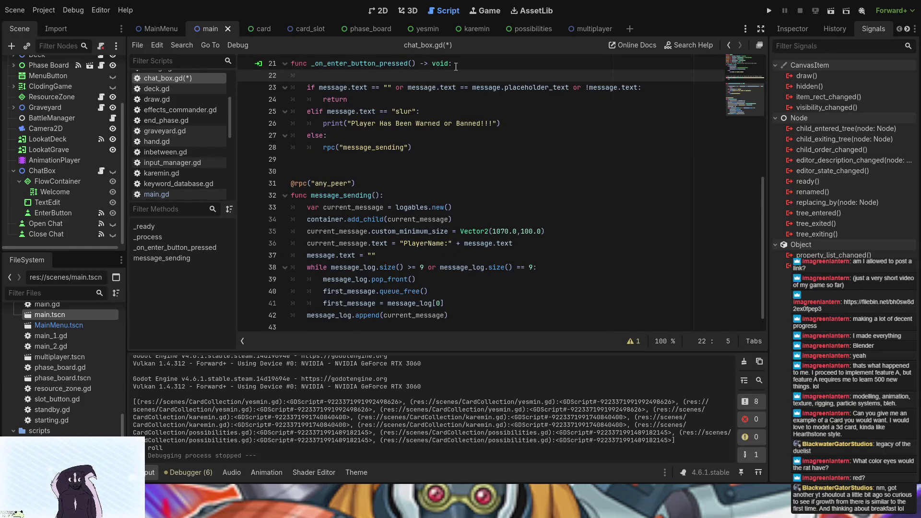
pyautogui.write('var player')
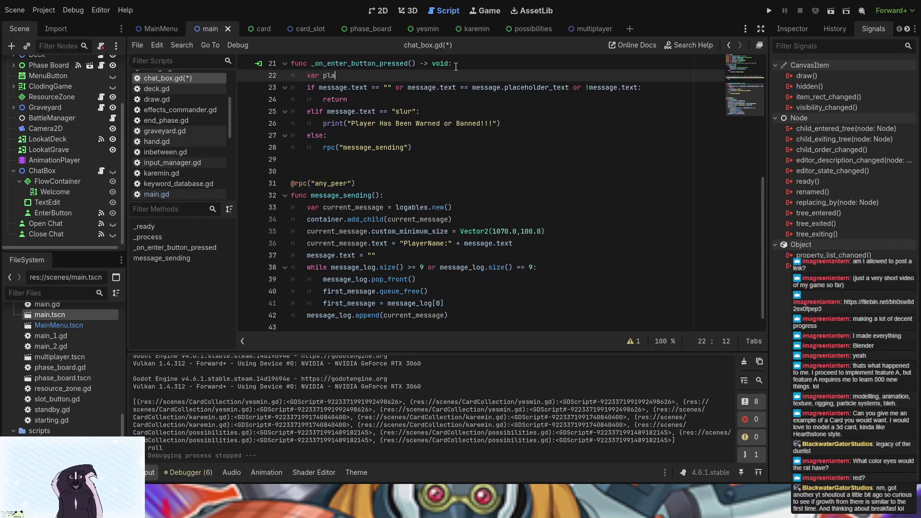
pyautogui.write('_')
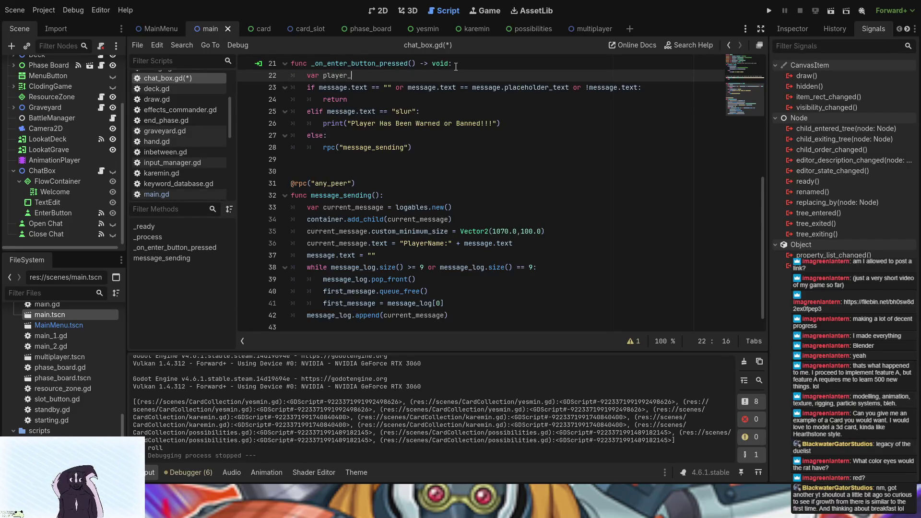
pyautogui.write('id ')
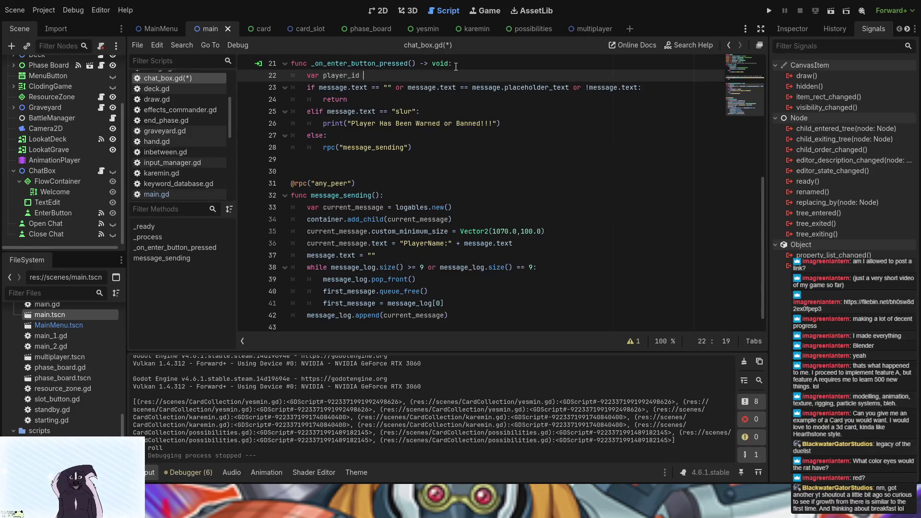
pyautogui.write('= multiplayer')
pyautogui.write('.ge')
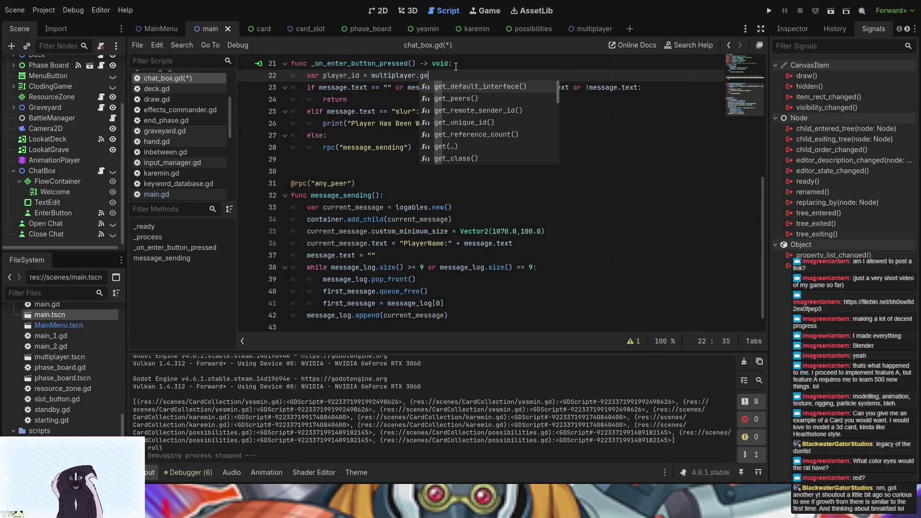
pyautogui.write('t_')
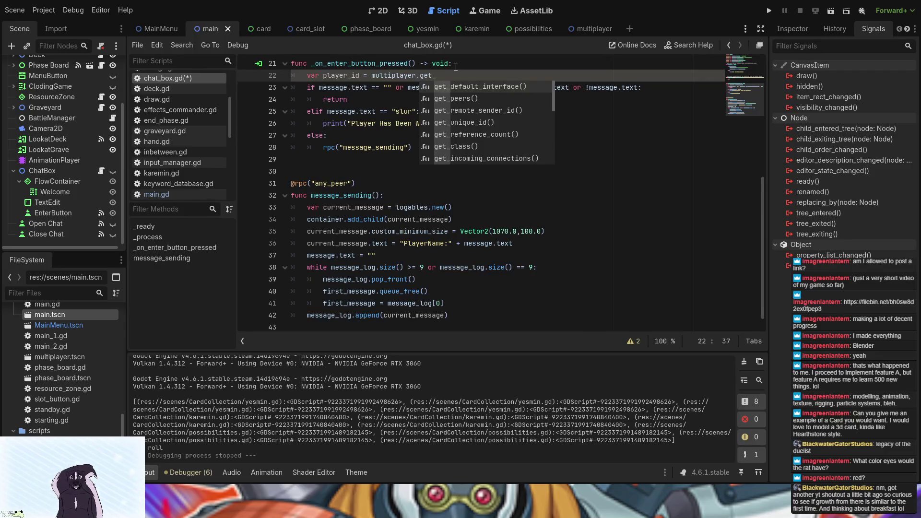
pyautogui.write('u')
pyautogui.press('Return')
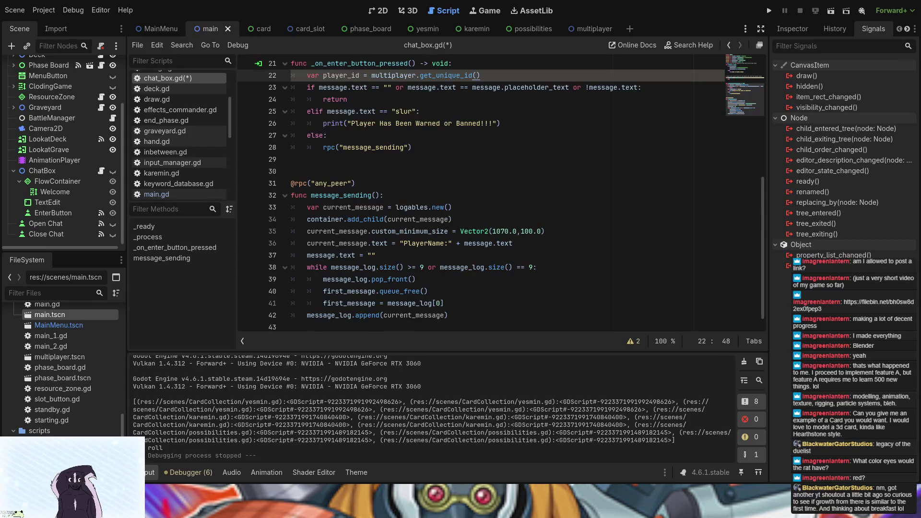
pyautogui.keyDown('ctrl'); pyautogui.click(454, 76); pyautogui.keyUp('ctrl')
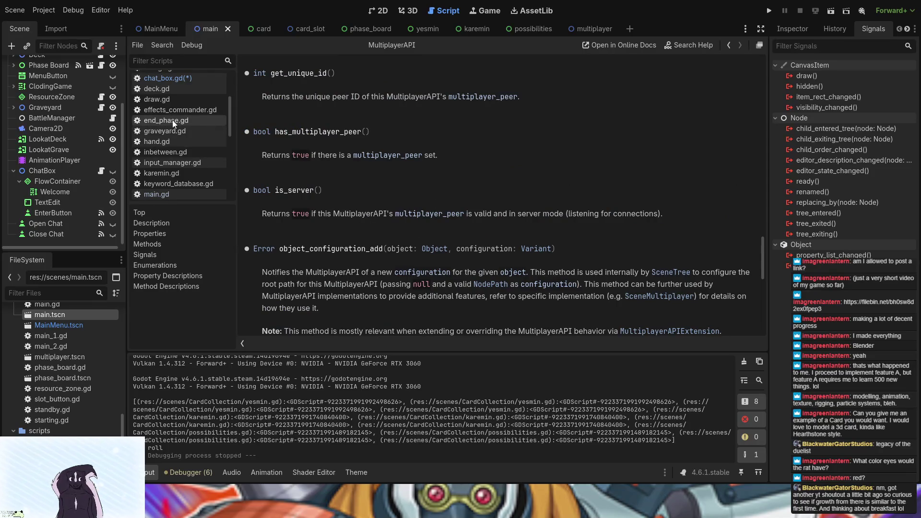
pyautogui.scroll(4, 173, 119)
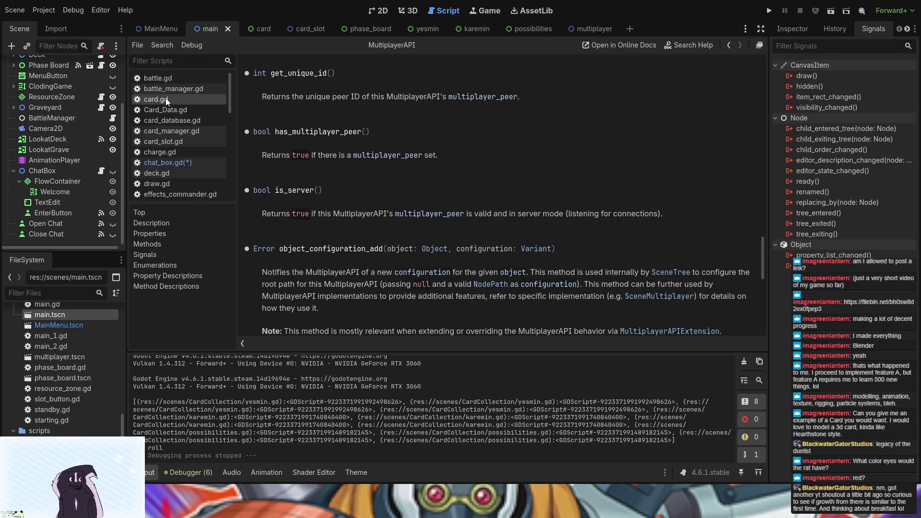
pyautogui.click(159, 163)
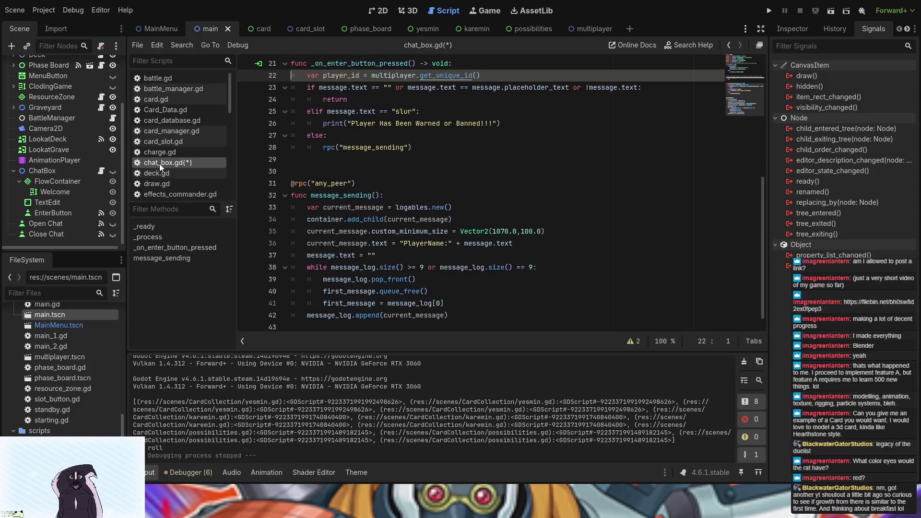
pyautogui.click(490, 77)
pyautogui.scroll(3, 529, 213)
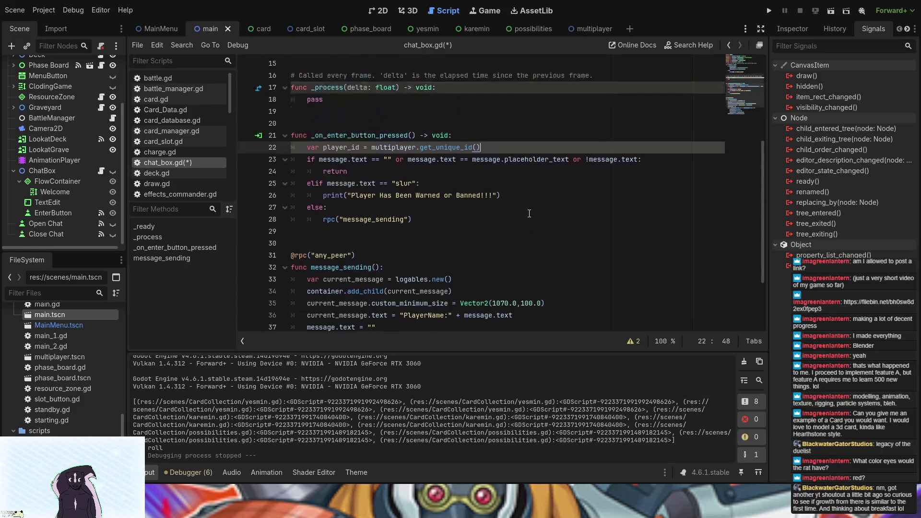
# Scroll down through chat_box.gd to review the enter handler and message_sending
pyautogui.scroll(-1, 508, 212)
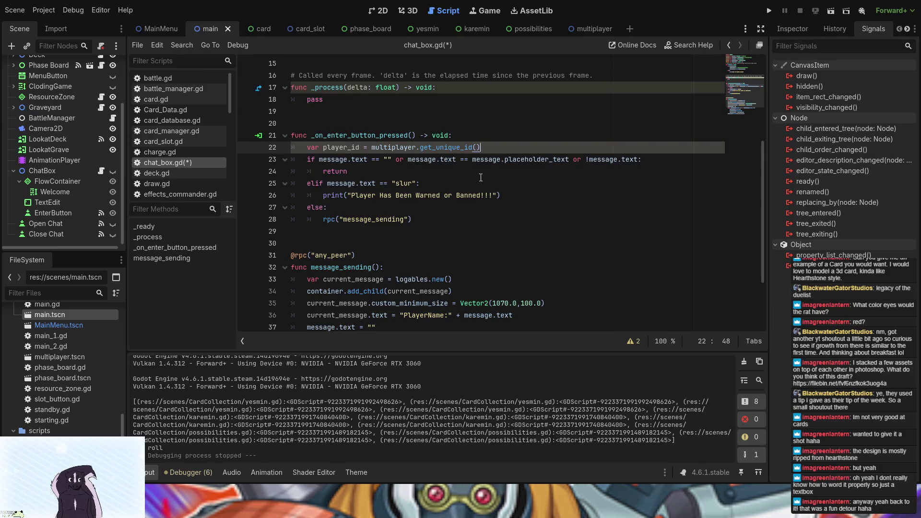
pyautogui.scroll(-2, 396, 229)
# Give message_sending a player_id parameter and pass player_id as an extra rpc argument
pyautogui.scroll(2, 391, 235)
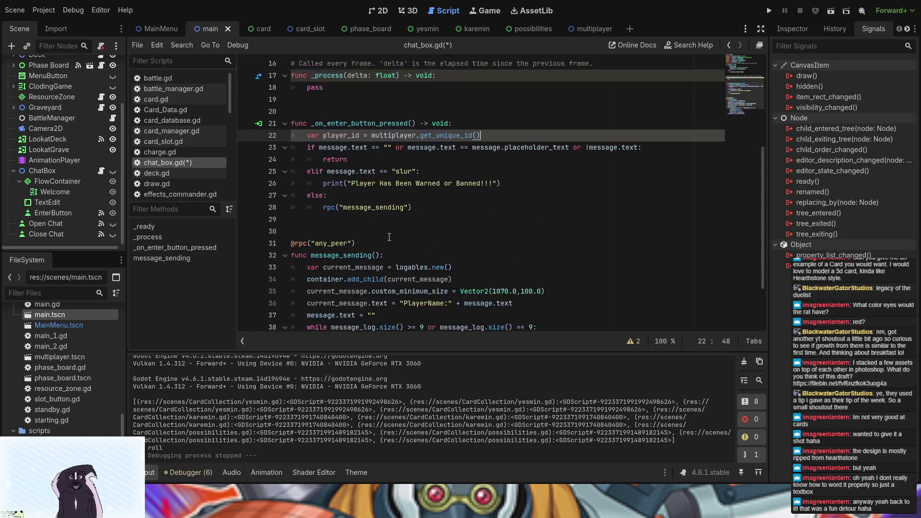
pyautogui.click(354, 193)
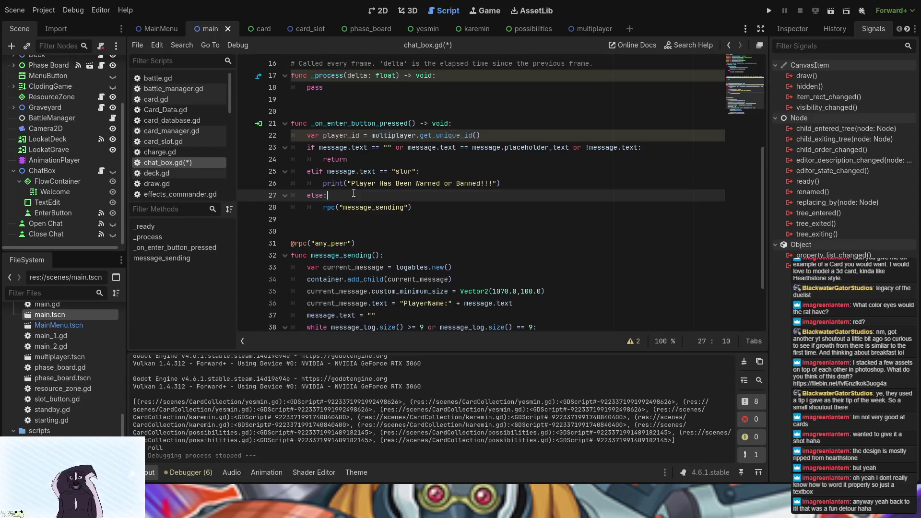
pyautogui.press('Return')
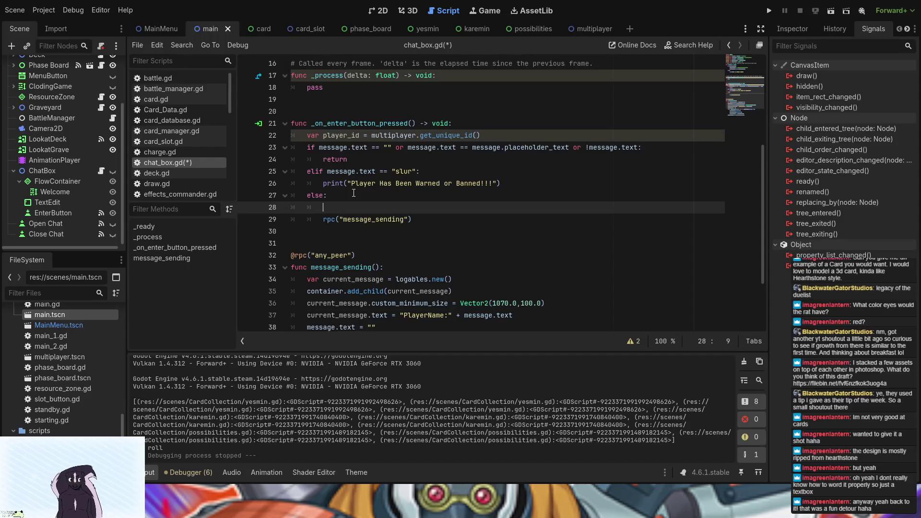
pyautogui.doubleClick(348, 132)
pyautogui.hotkey('ctrl', 'c')
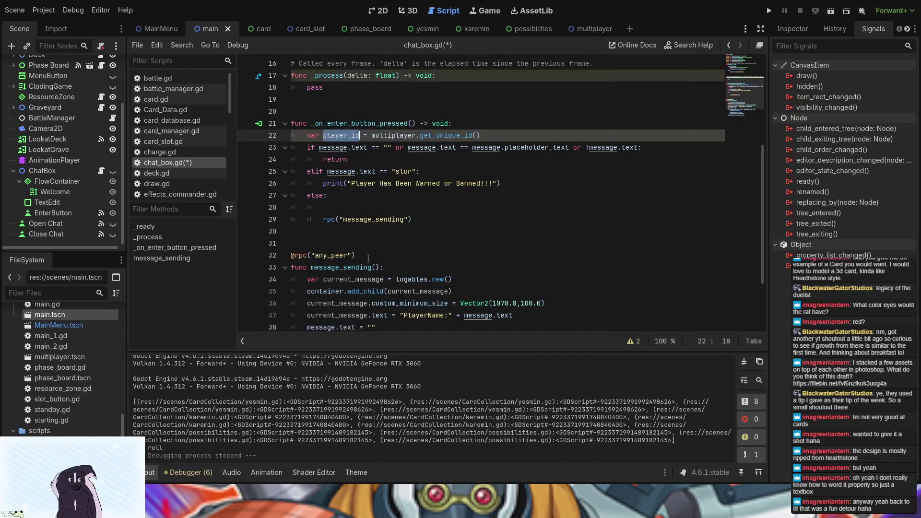
pyautogui.click(376, 267)
pyautogui.hotkey('ctrl', 'v')
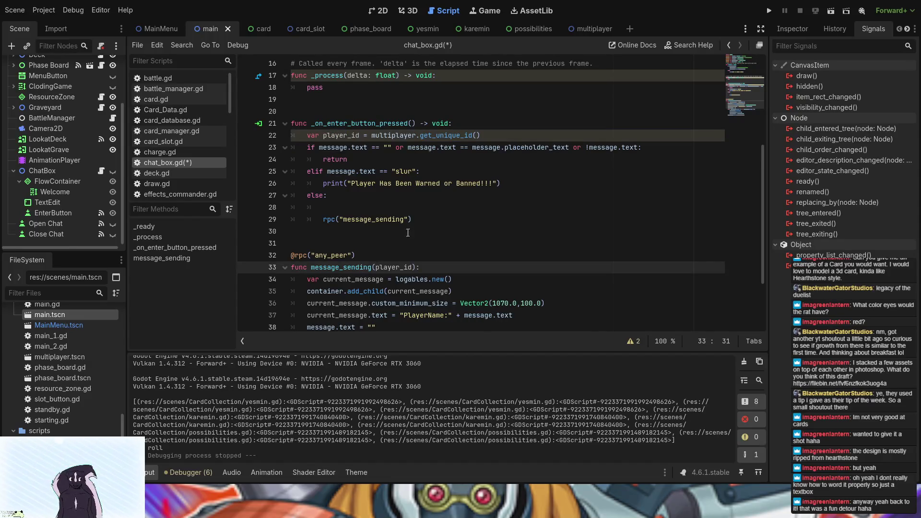
pyautogui.click(409, 219)
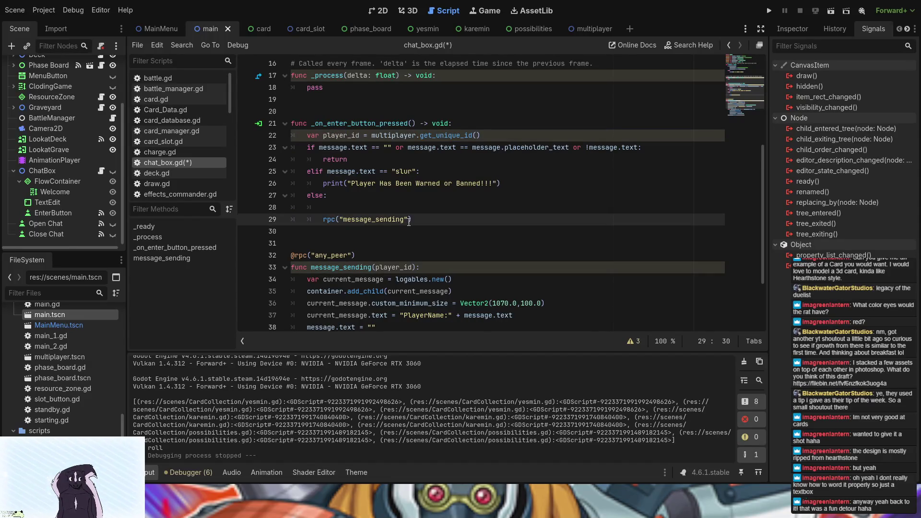
pyautogui.write(',')
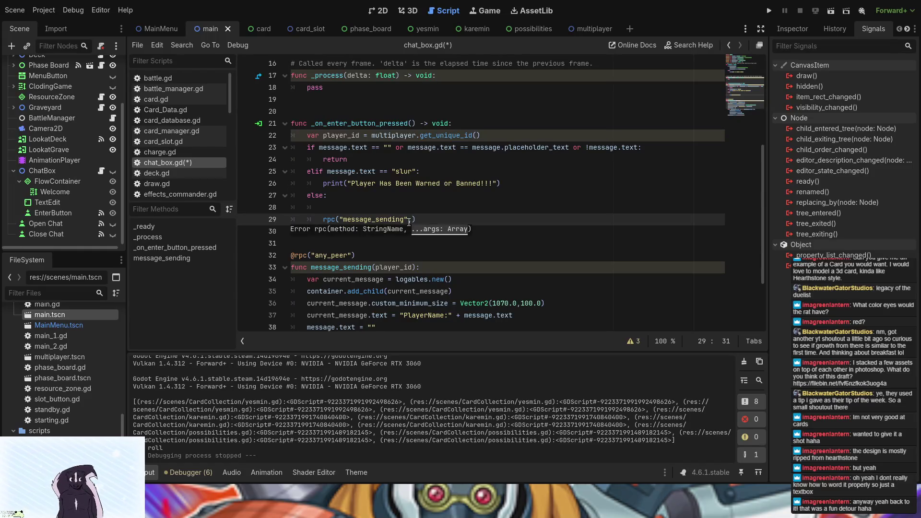
pyautogui.hotkey('ctrl', 'v')
pyautogui.click(412, 220)
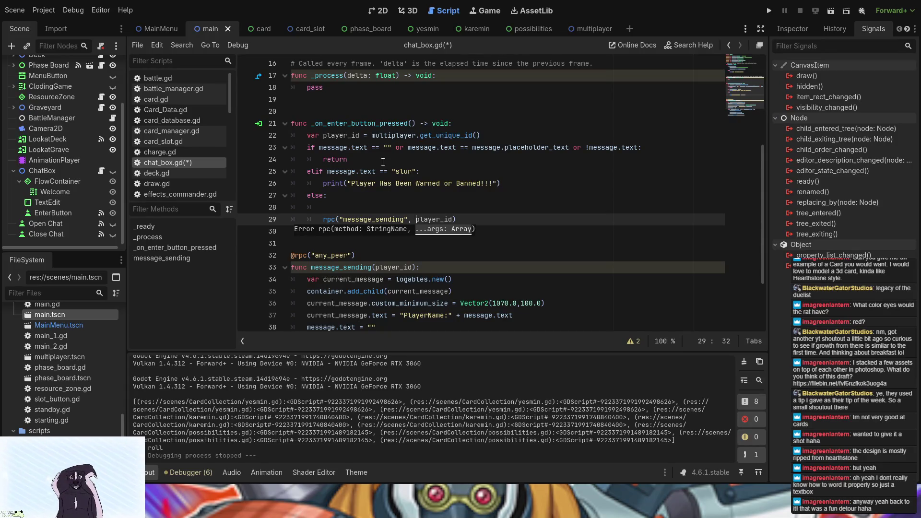
# Call message_sending(player_id) locally on line 28 of the else branch
pyautogui.click(387, 202)
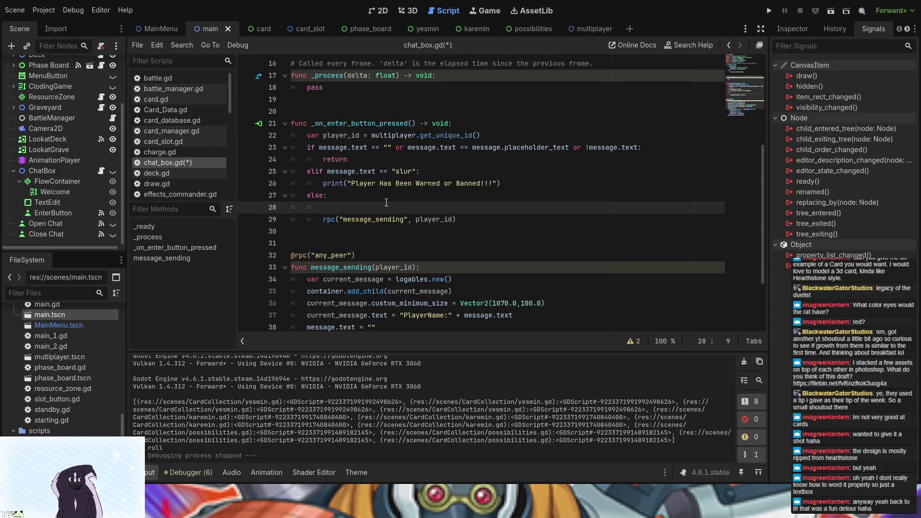
pyautogui.write('message')
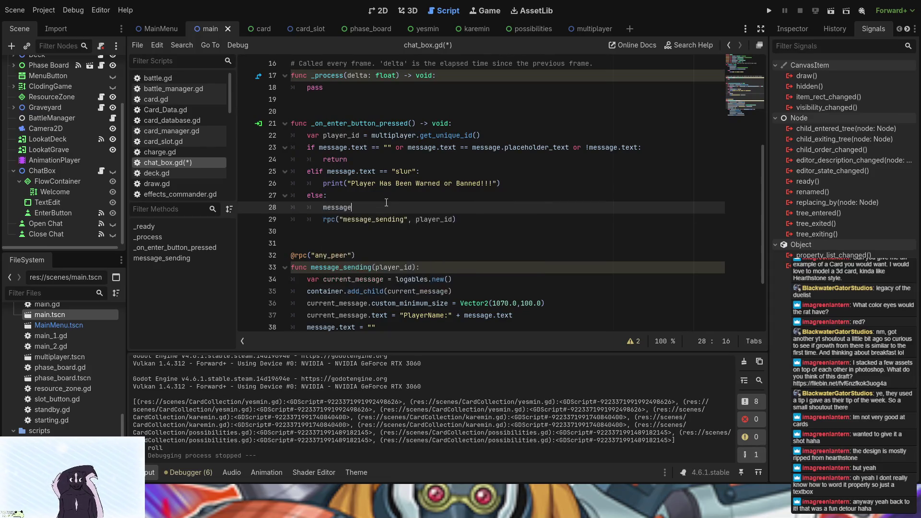
pyautogui.write('_')
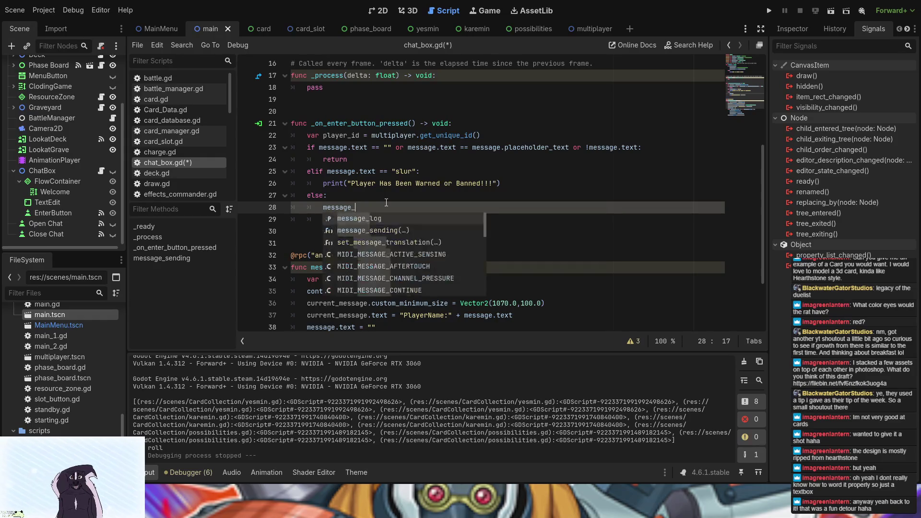
pyautogui.press('Escape')
pyautogui.press('Down')
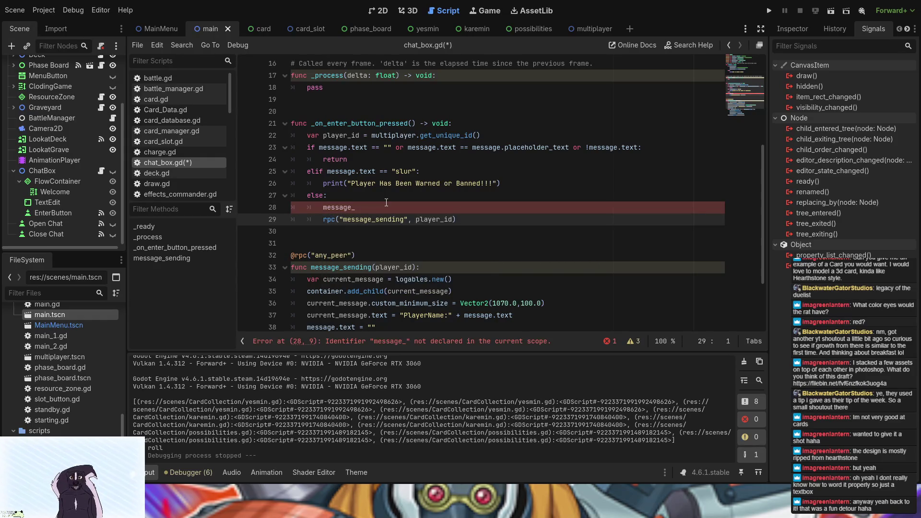
pyautogui.click(386, 202)
pyautogui.write('s')
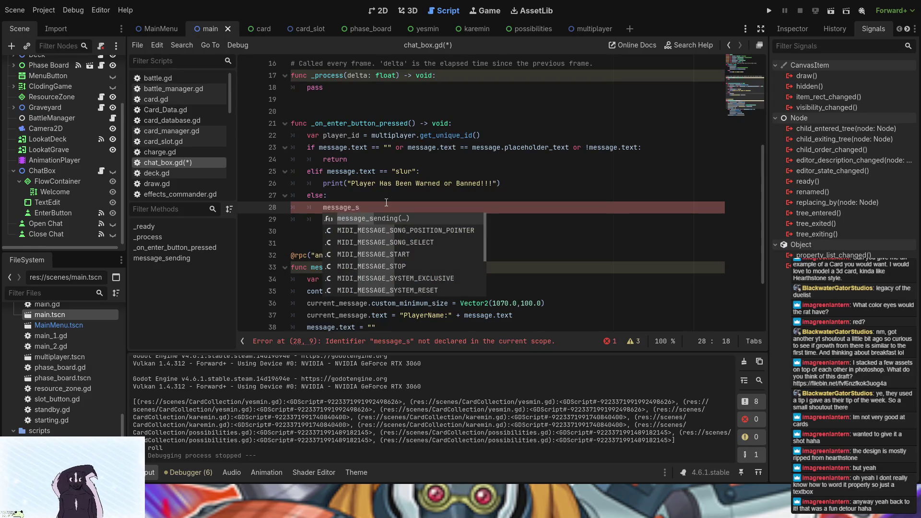
pyautogui.press('Return')
pyautogui.write('player_id')
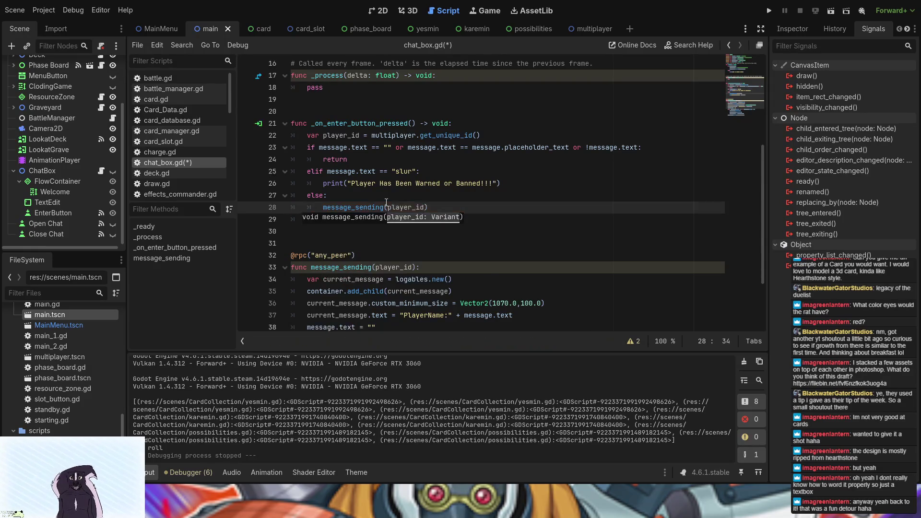
# Open main.gd via the Main node's script icon
pyautogui.scroll(-2, 394, 282)
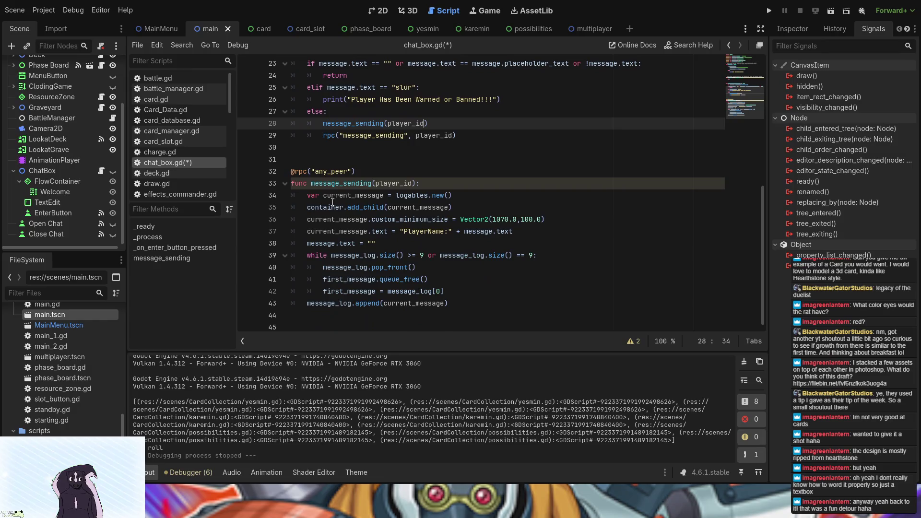
pyautogui.click(306, 195)
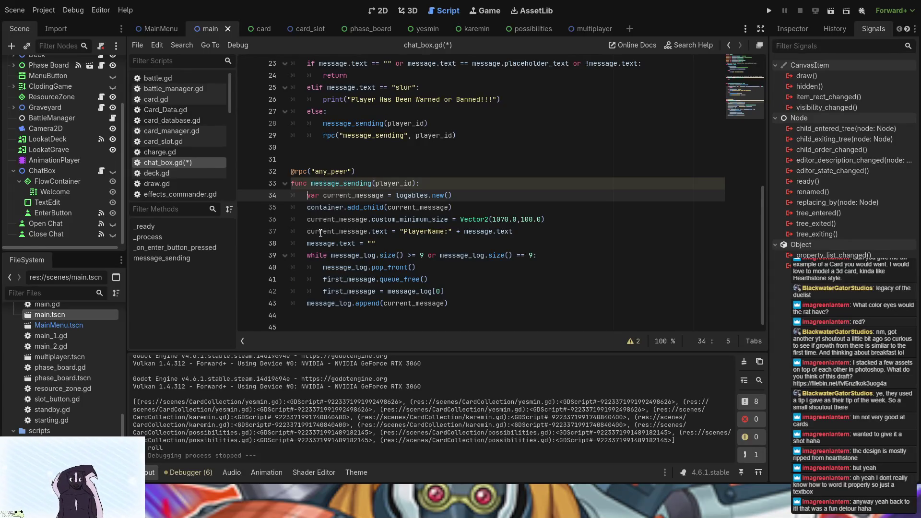
pyautogui.scroll(7, 321, 233)
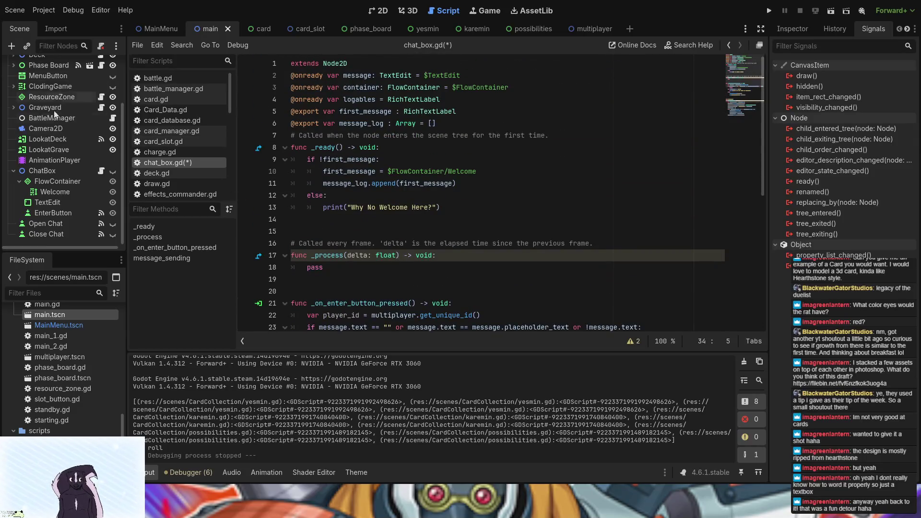
pyautogui.scroll(3, 66, 140)
pyautogui.click(101, 65)
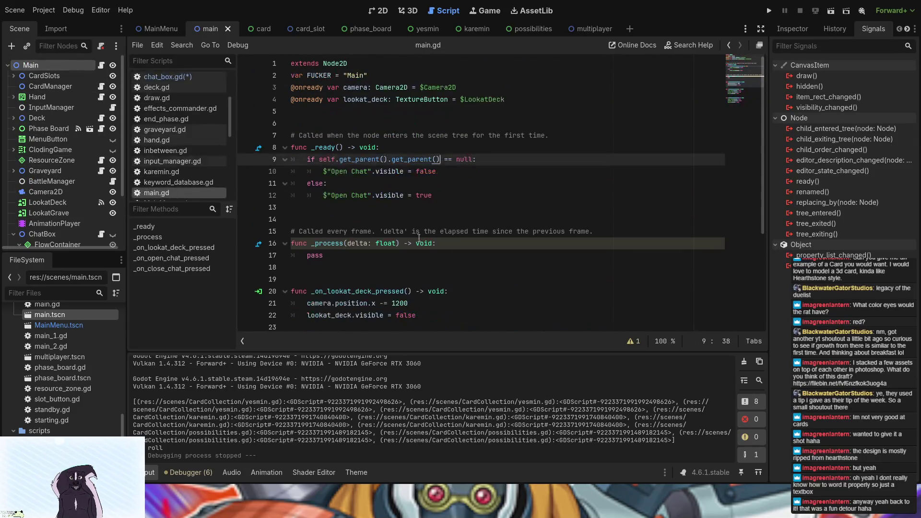
# Leave main.gd and bring up the multiplayer scene with its Host, Join and Changed nodes
pyautogui.click(352, 110)
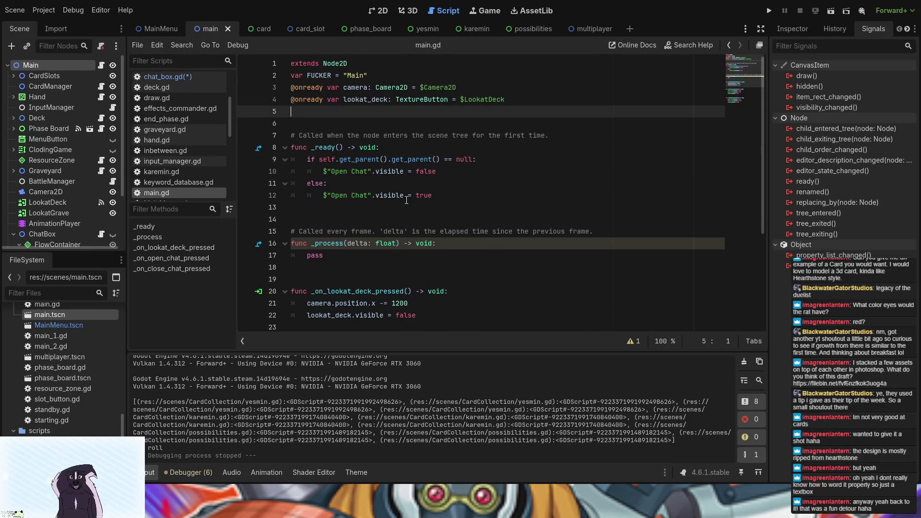
pyautogui.click(593, 28)
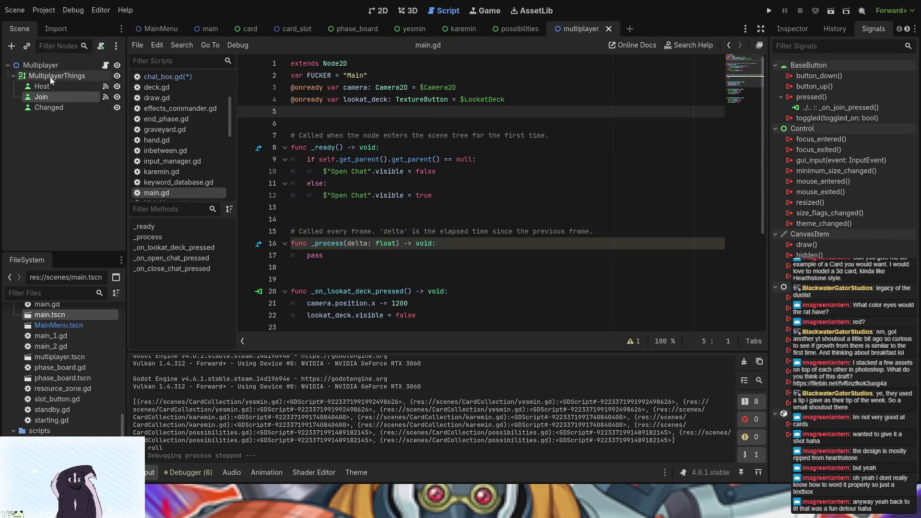
# Open the Multiplayer node's script, Multiplayer.gd, and look through its code
pyautogui.click(105, 67)
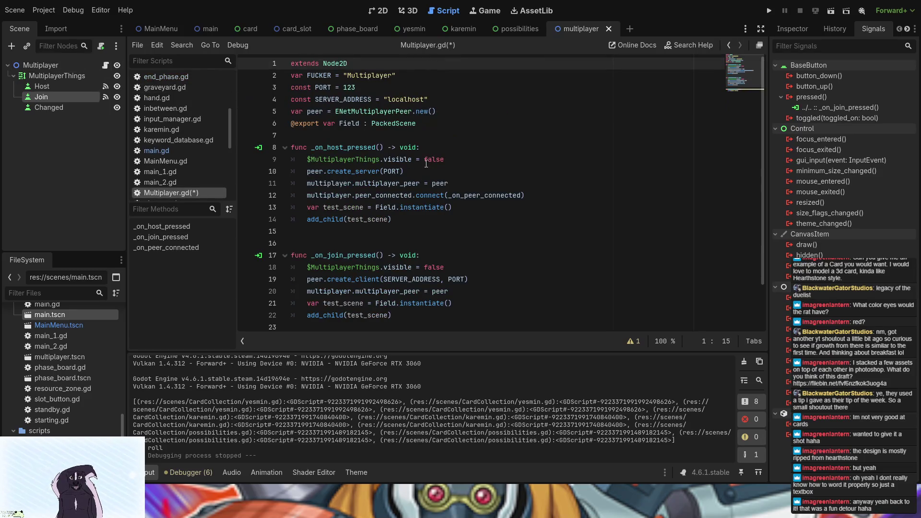
pyautogui.scroll(-2, 423, 166)
pyautogui.scroll(2, 424, 166)
pyautogui.click(372, 135)
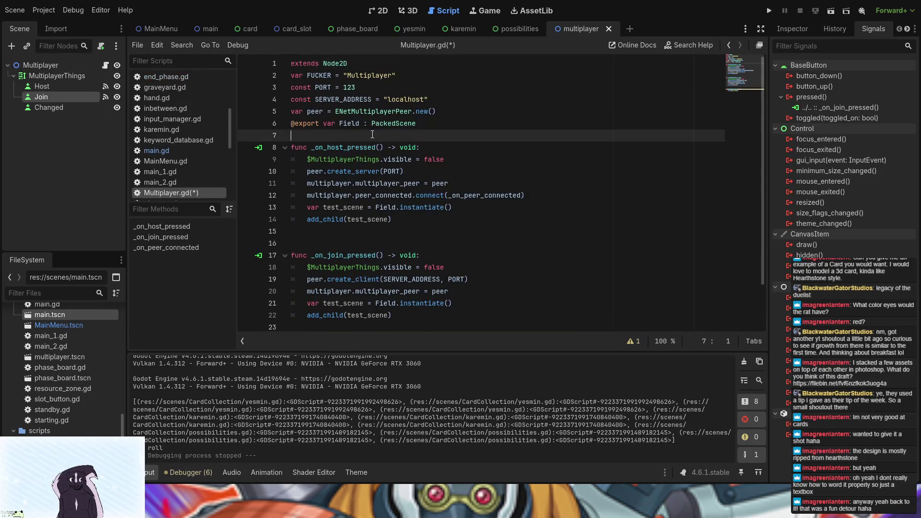
pyautogui.click(417, 62)
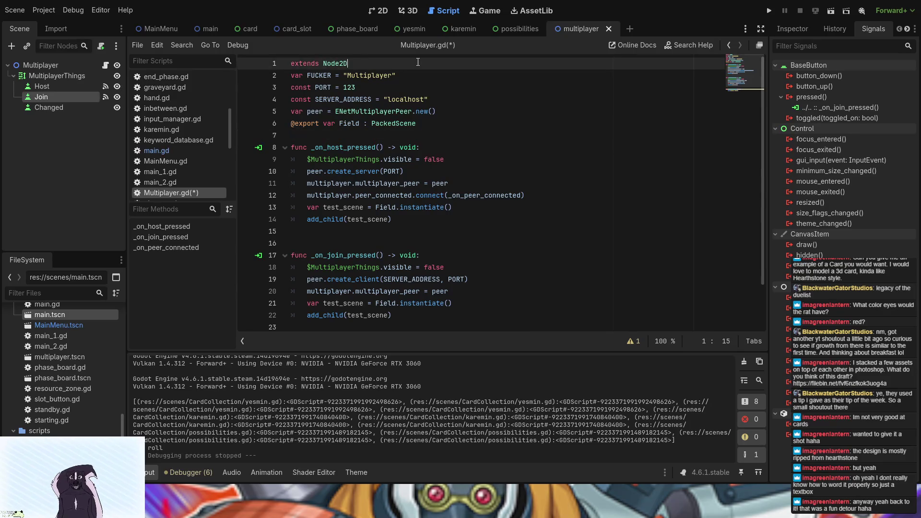
pyautogui.scroll(-2, 403, 159)
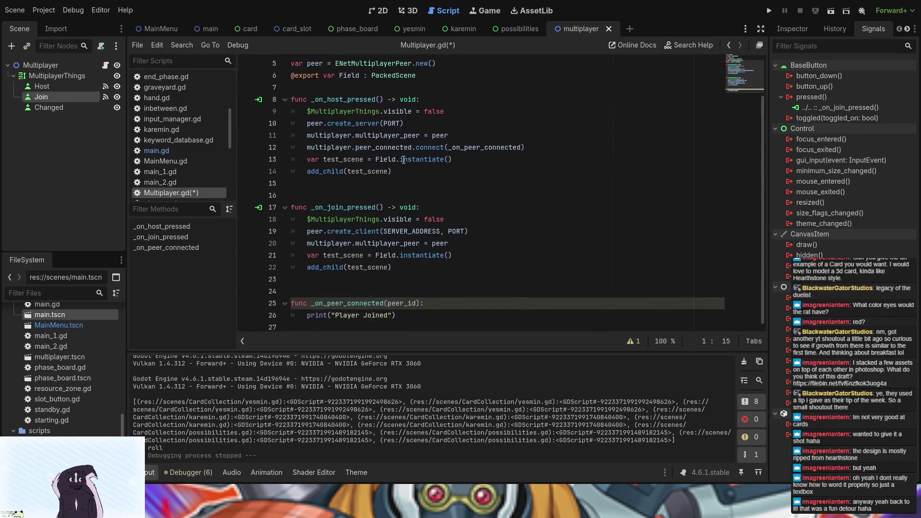
pyautogui.scroll(2, 402, 159)
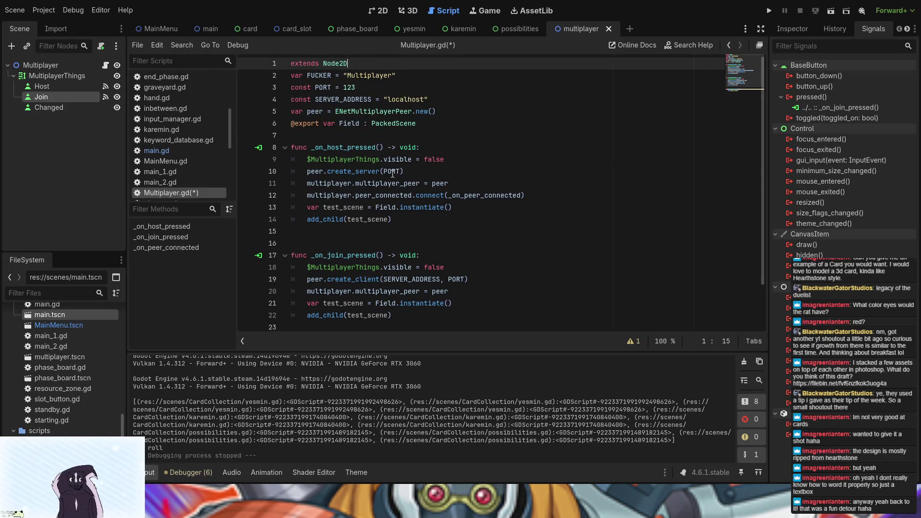
pyautogui.scroll(-2, 392, 167)
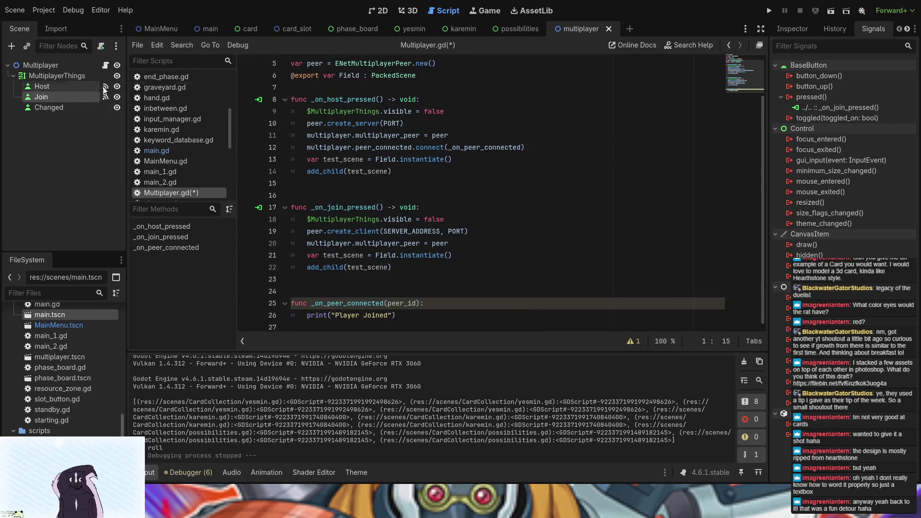
# Add a new empty line directly below the peer declaration in Multiplayer.gd
pyautogui.click(448, 100)
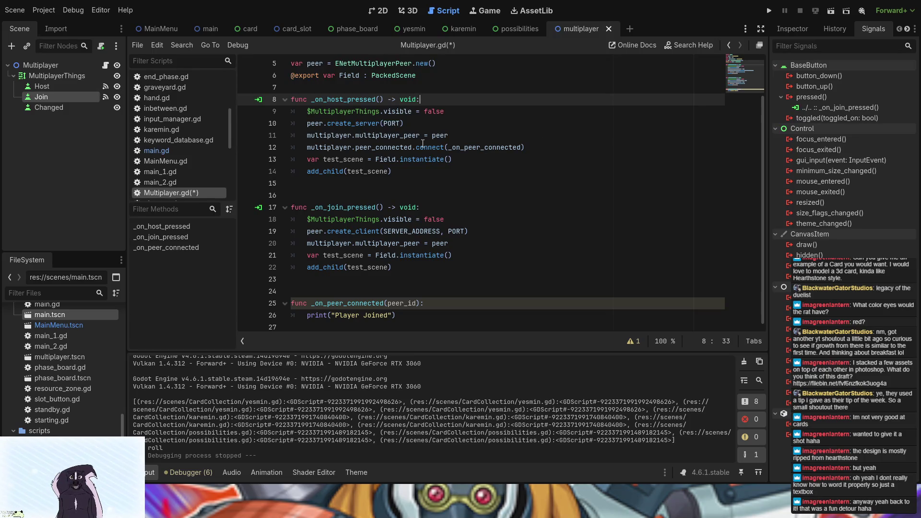
pyautogui.scroll(2, 422, 144)
pyautogui.click(459, 98)
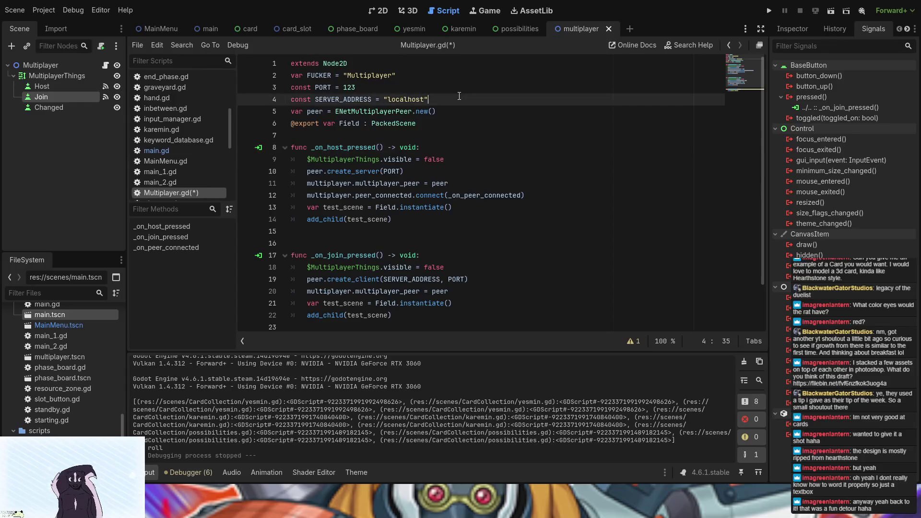
pyautogui.press('Down')
pyautogui.press('End')
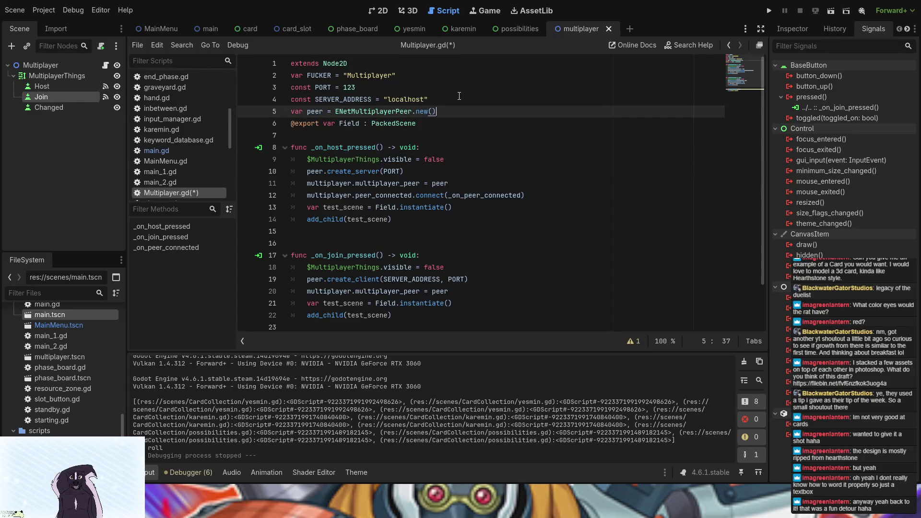
pyautogui.press('Return')
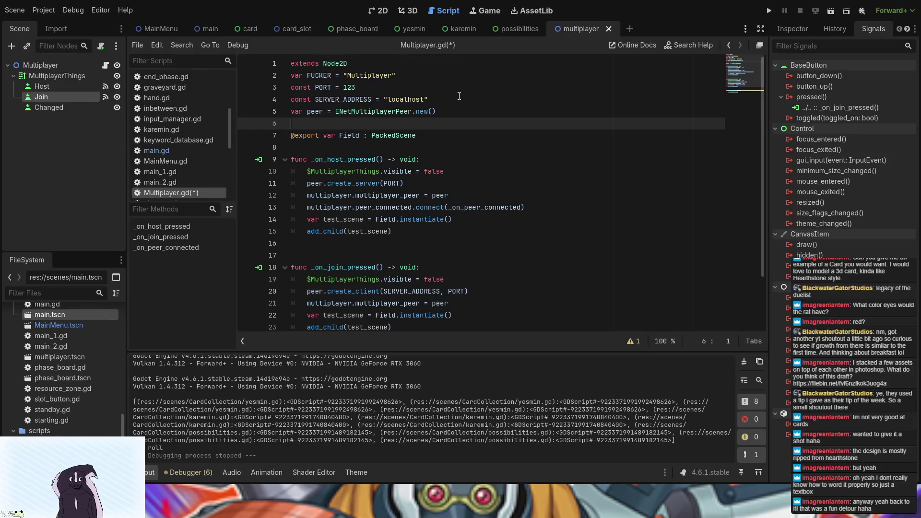
# Write 'var player_name : String' on line 6 and dismiss the suggestions
pyautogui.write('var ')
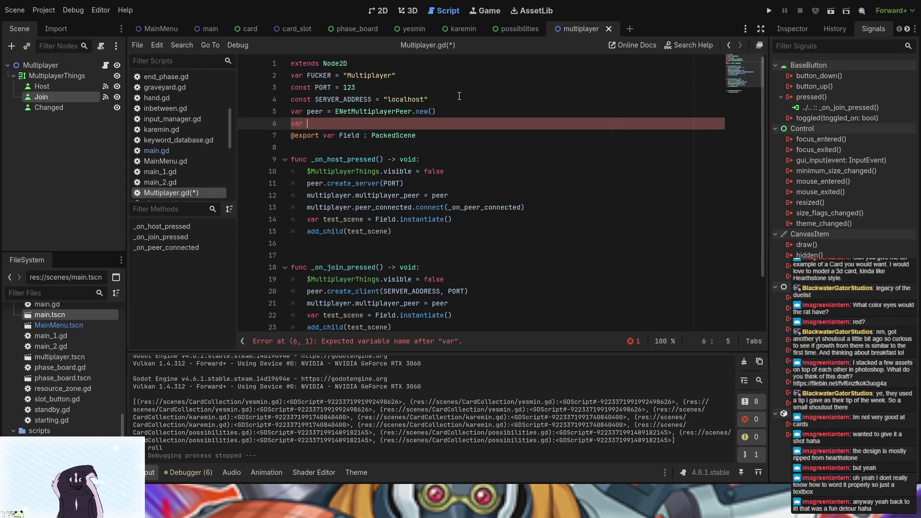
pyautogui.write('playe')
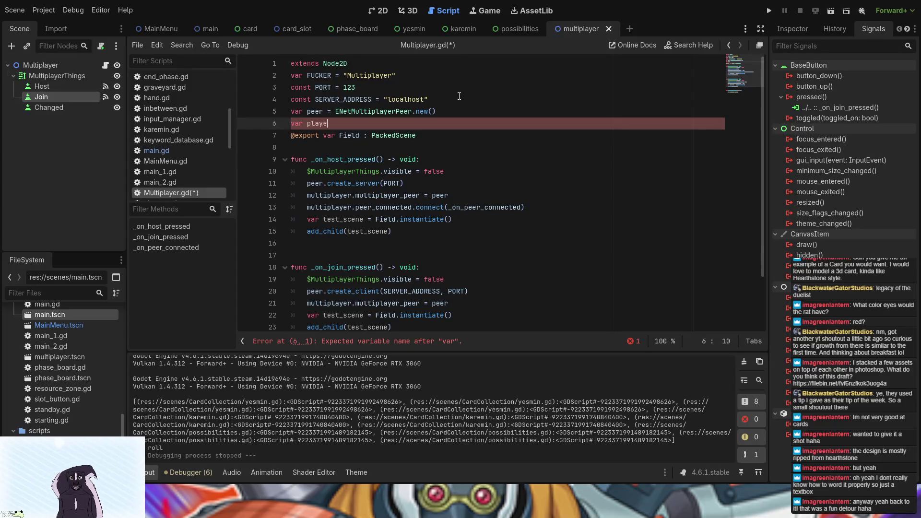
pyautogui.write('r_')
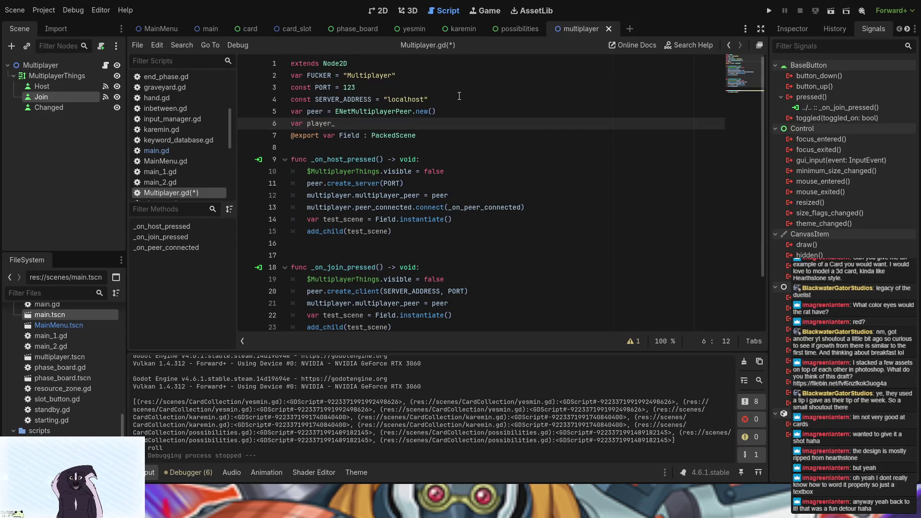
pyautogui.write('name')
pyautogui.write(' : Strin')
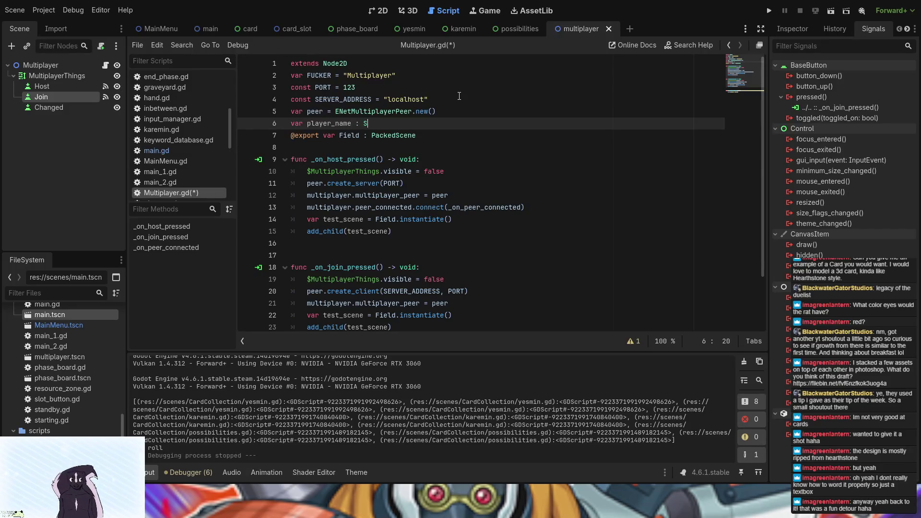
pyautogui.write('g')
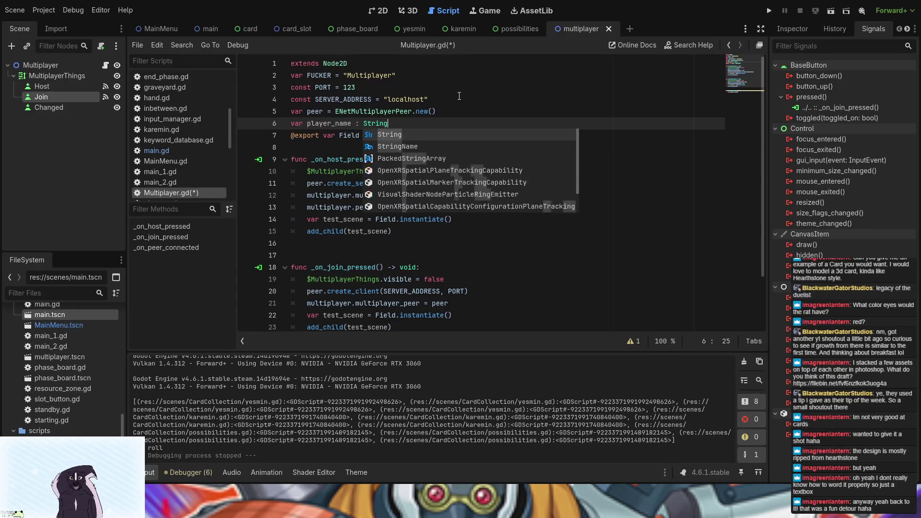
pyautogui.press('Escape')
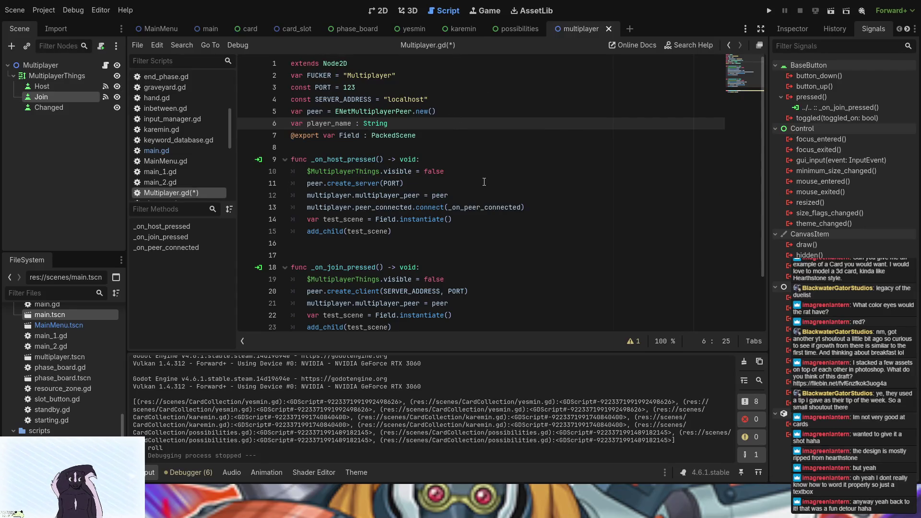
# Begin a 'player_name =' line at the top of _on_host_pressed using autocomplete
pyautogui.click(484, 161)
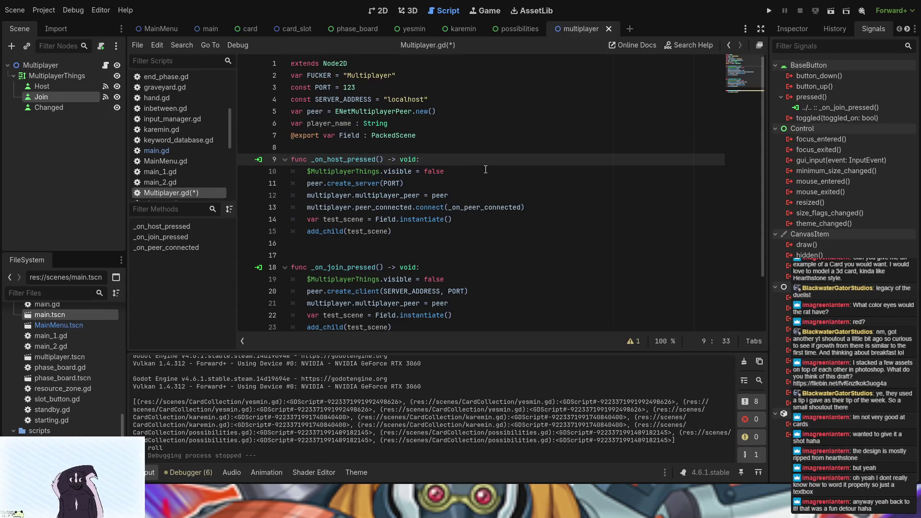
pyautogui.press('Return')
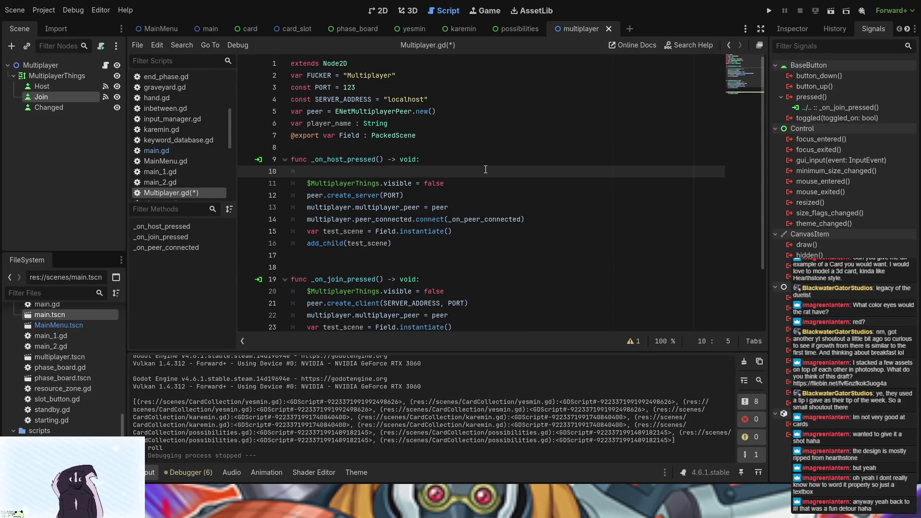
pyautogui.write('pla')
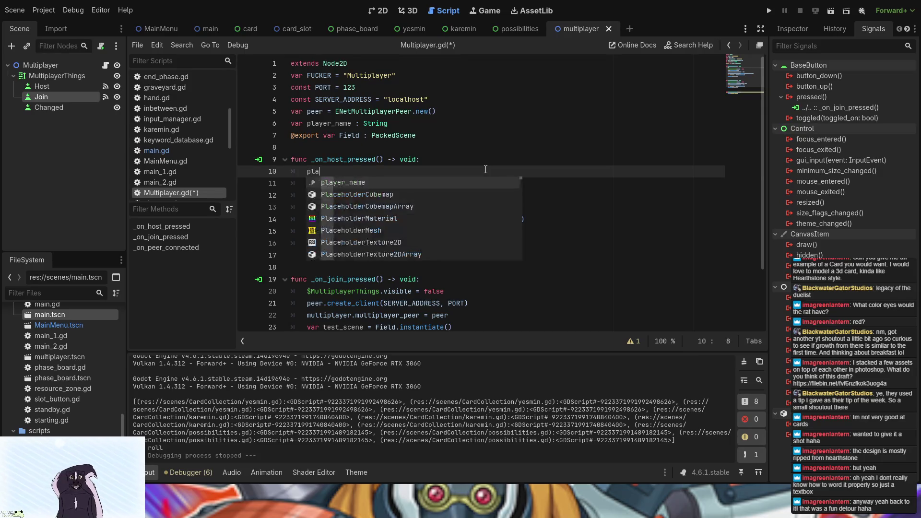
pyautogui.press('BackSpace')
pyautogui.press('BackSpace')
pyautogui.press('BackSpace')
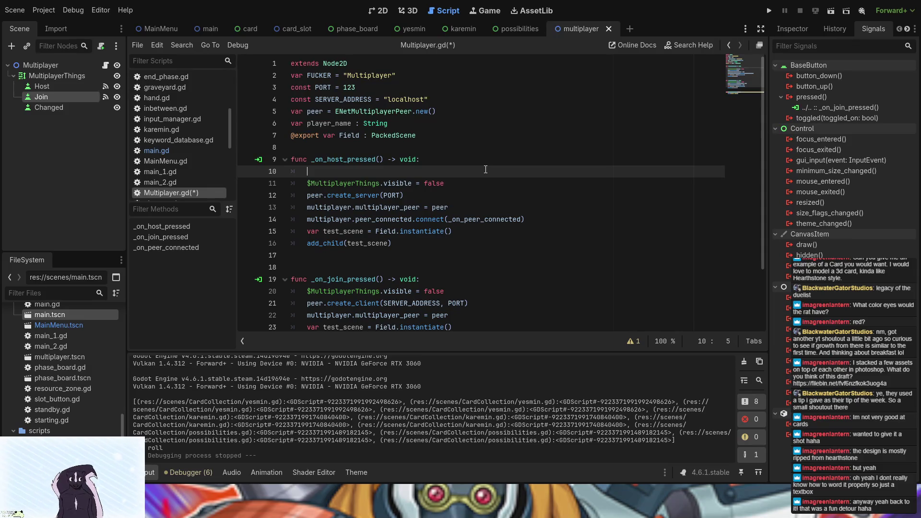
pyautogui.write('pla')
pyautogui.press('Return')
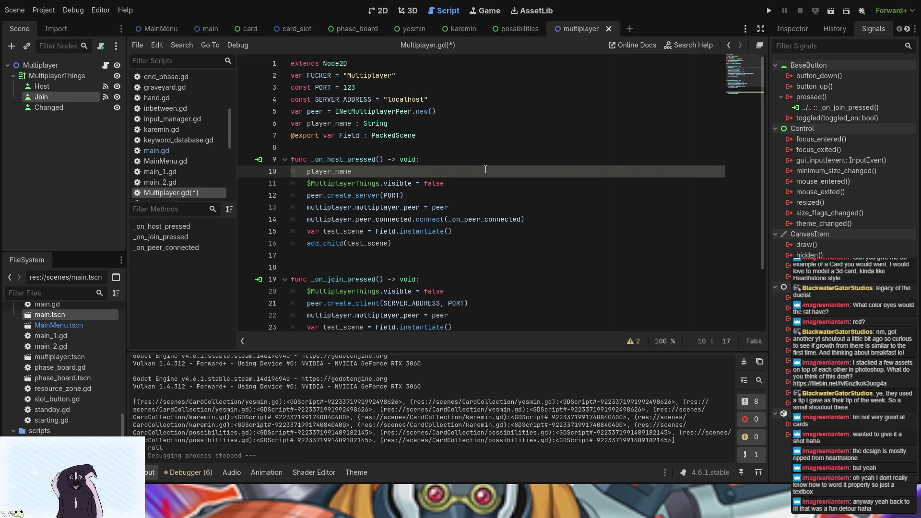
pyautogui.write('=')
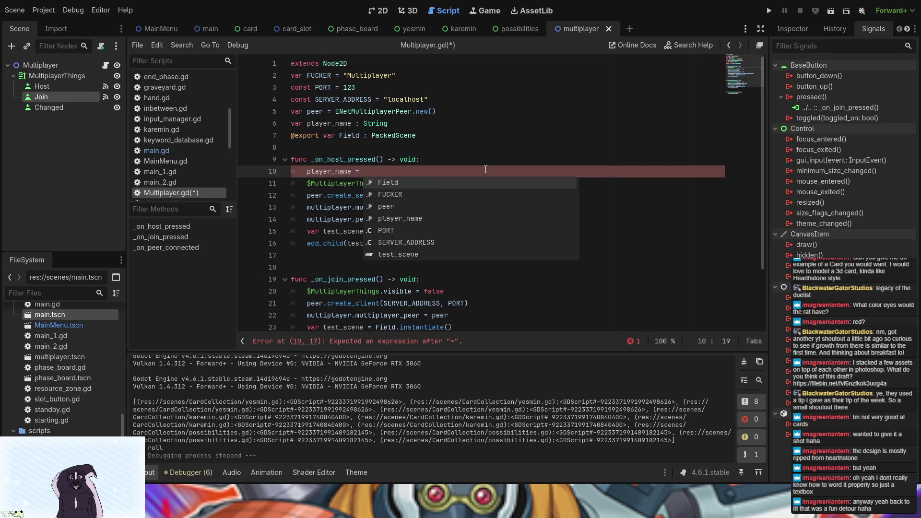
# Retype player_name as int on line 6, then continue the assignment with 'rand'
pyautogui.moveTo(388, 123); pyautogui.dragTo(367, 122)
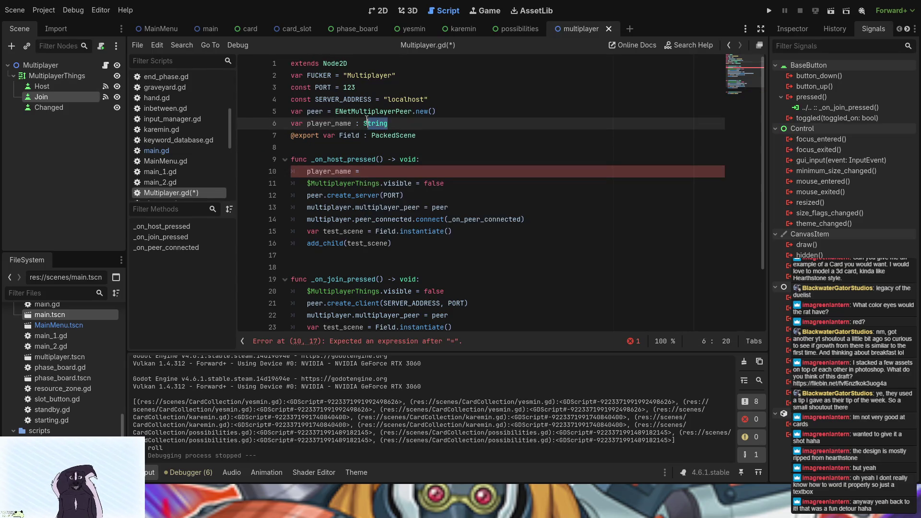
pyautogui.press('BackSpace')
pyautogui.press('BackSpace')
pyautogui.write('int')
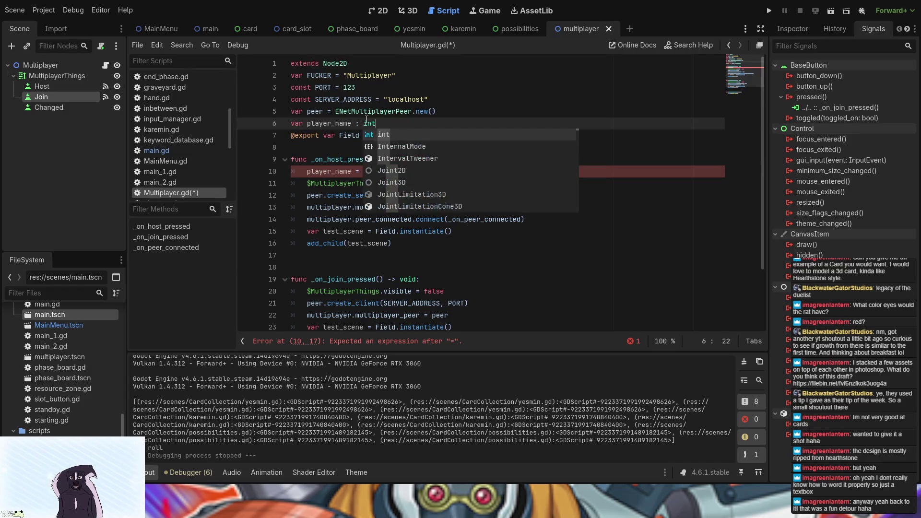
pyautogui.click(385, 171)
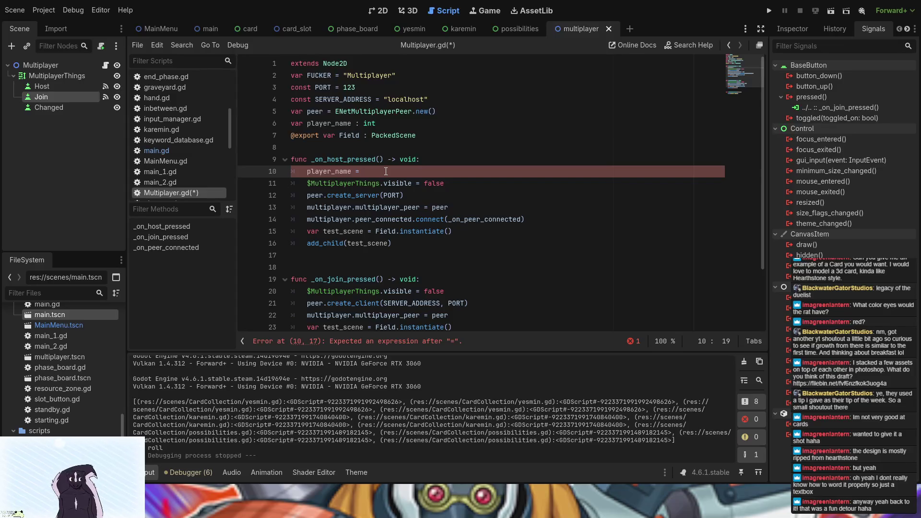
pyautogui.write('rand')
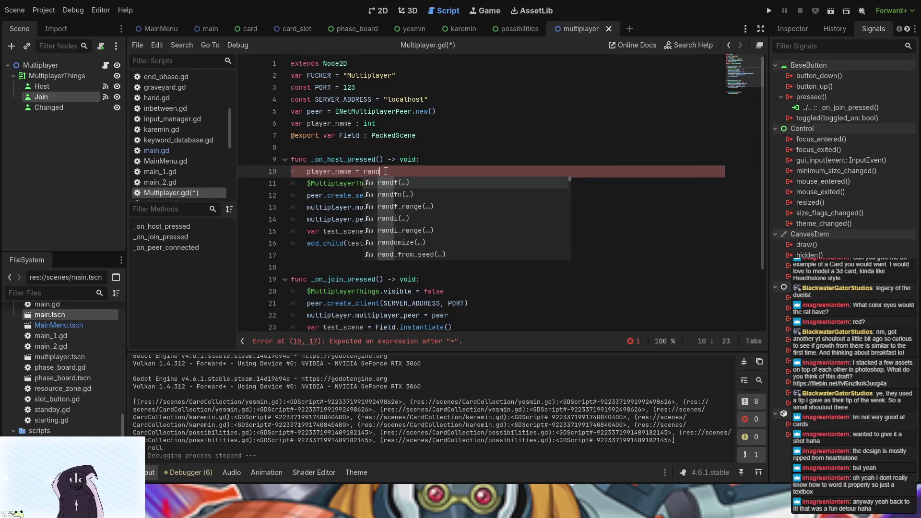
# Complete the assignment as player_name = randf_range(1,1000) using the autocomplete suggestion
pyautogui.press('Down')
pyautogui.press('Down')
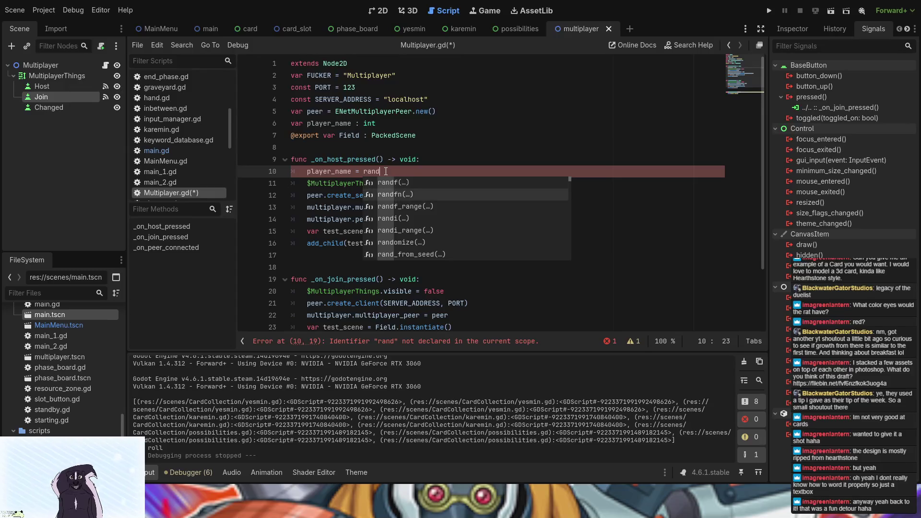
pyautogui.press('Return')
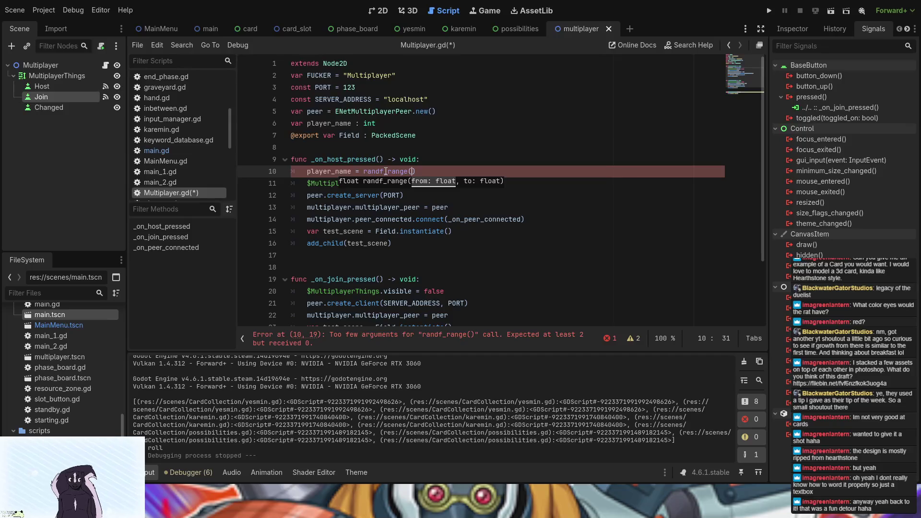
pyautogui.write('1,')
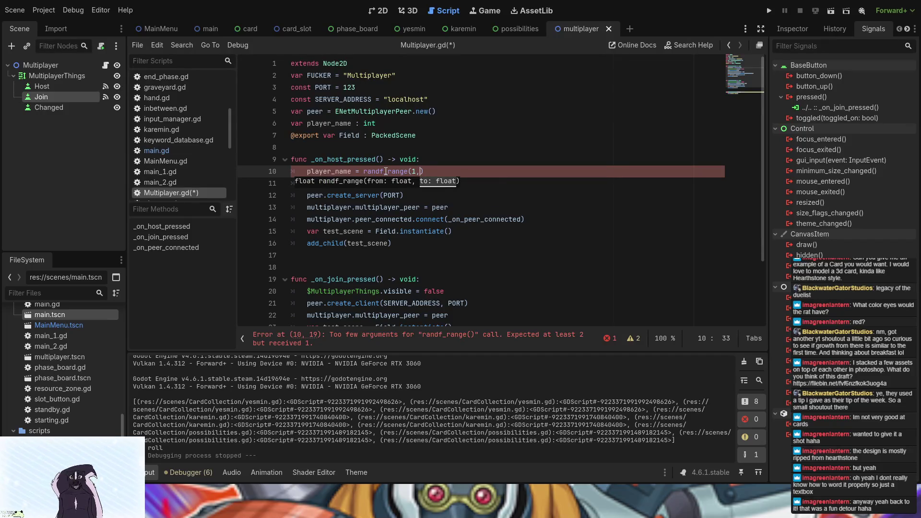
pyautogui.write('1000')
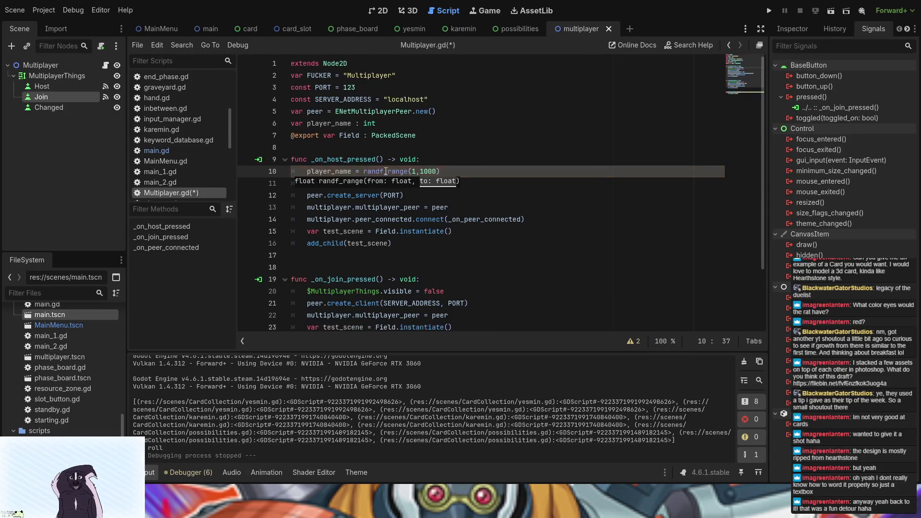
pyautogui.click(376, 160)
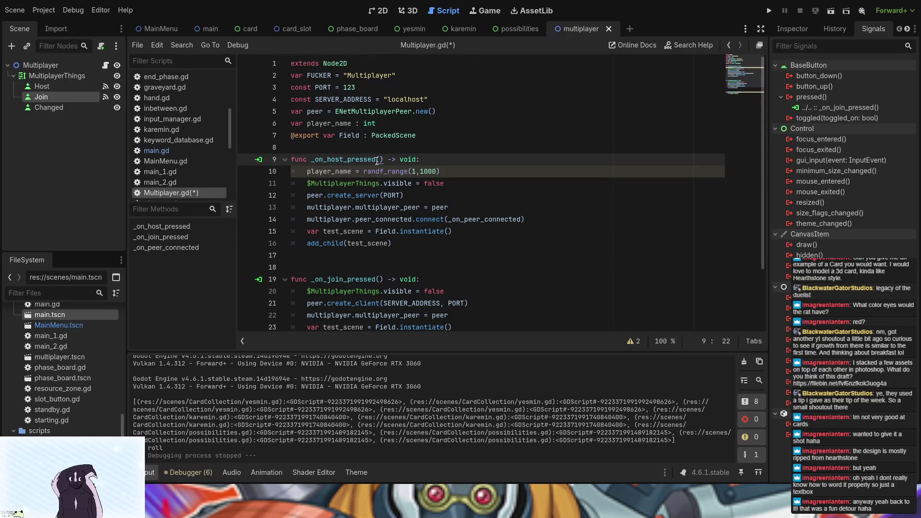
pyautogui.click(381, 172)
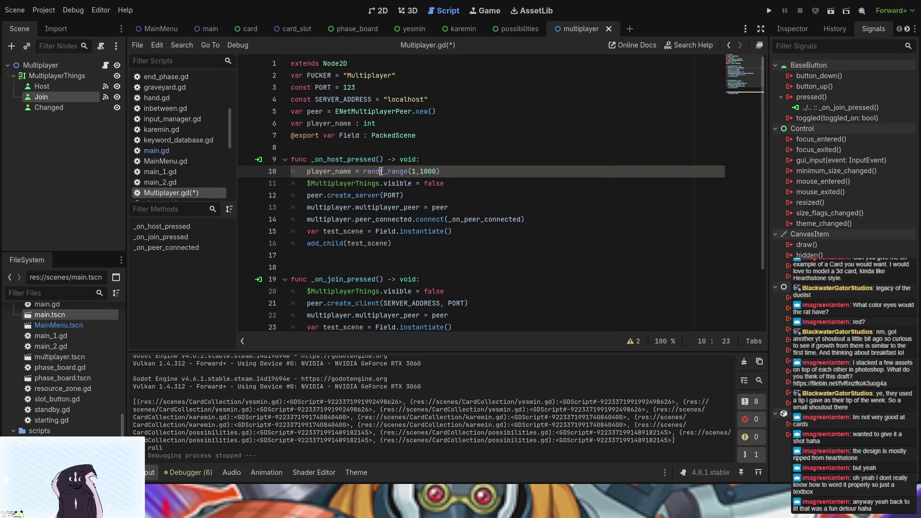
pyautogui.hotkey('ctrl', 'Tab')
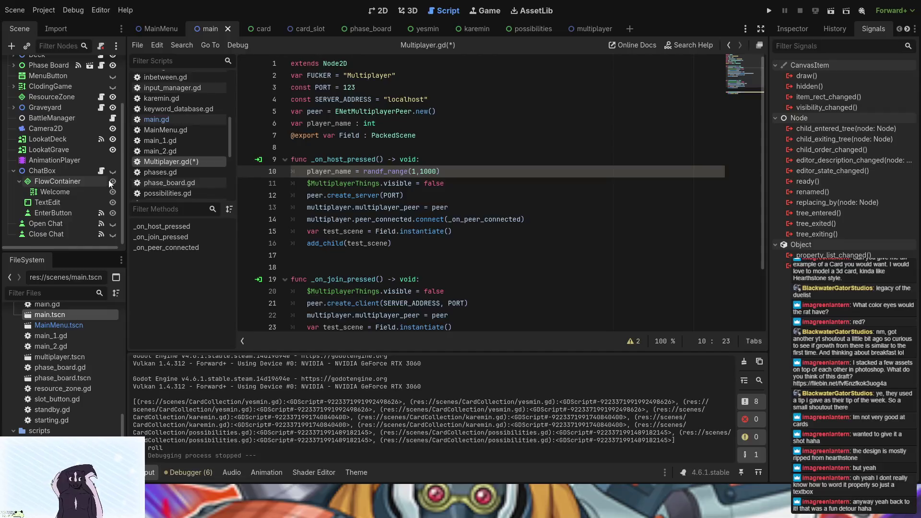
# Show the warnings: float-to-int narrowing on line 10 and unused peer_id on line 27
pyautogui.click(315, 172)
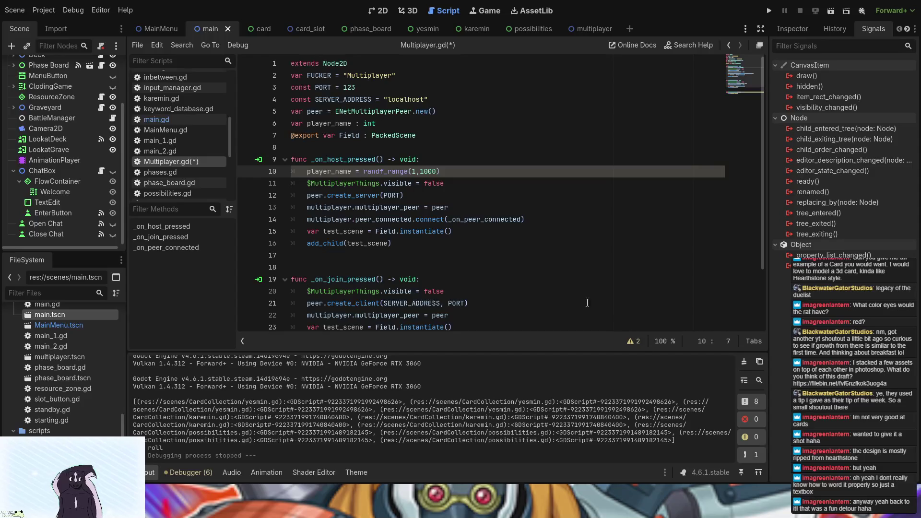
pyautogui.click(630, 341)
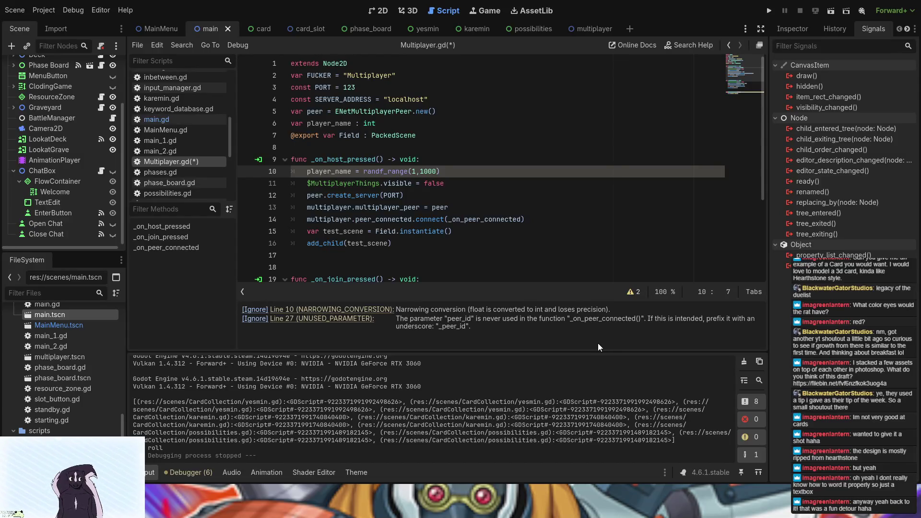
# Start a new first line 'player_name =' inside _on_join_pressed using autocomplete
pyautogui.scroll(-3, 408, 250)
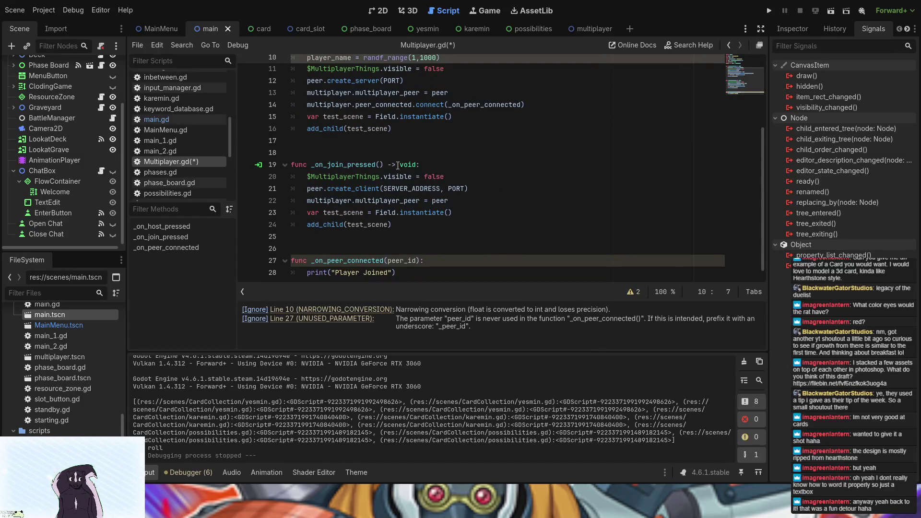
pyautogui.scroll(2, 397, 166)
pyautogui.scroll(-2, 389, 205)
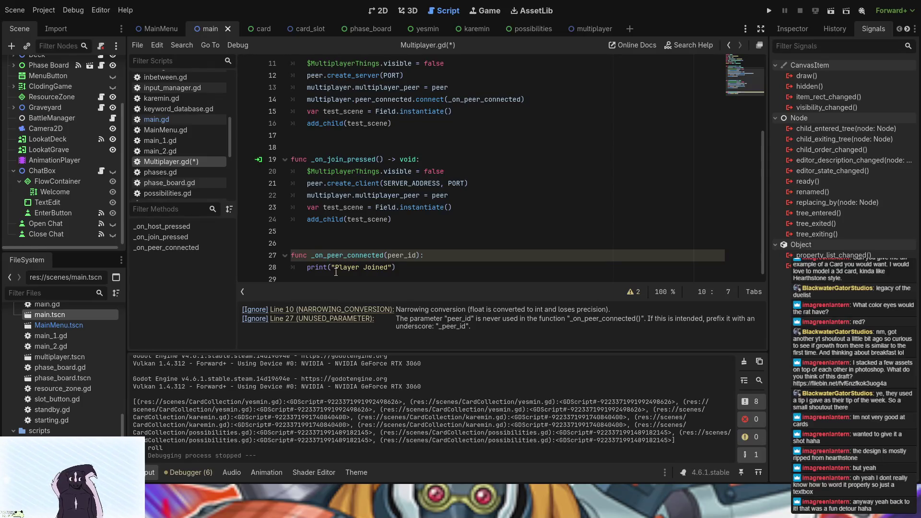
pyautogui.scroll(3, 350, 264)
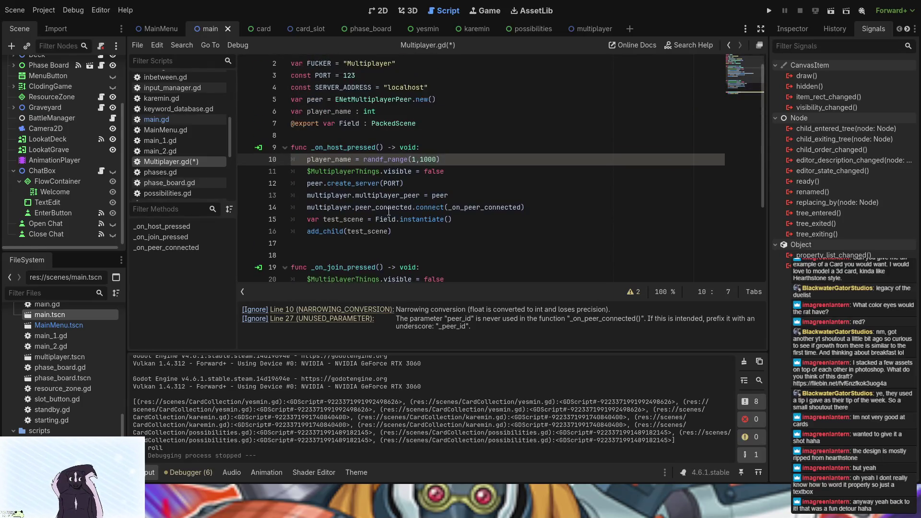
pyautogui.scroll(-3, 406, 188)
pyautogui.scroll(2, 432, 144)
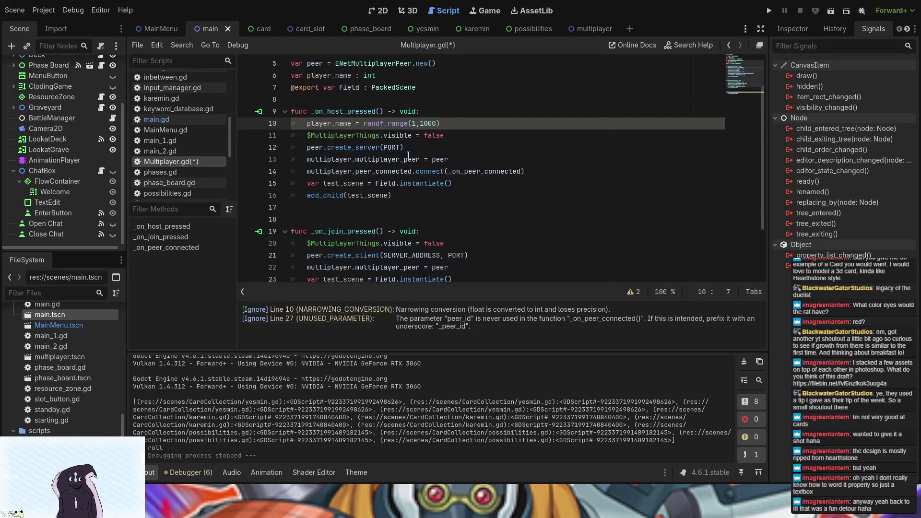
pyautogui.click(450, 122)
pyautogui.moveTo(439, 123); pyautogui.dragTo(413, 122)
pyautogui.click(437, 121)
pyautogui.scroll(-1, 406, 248)
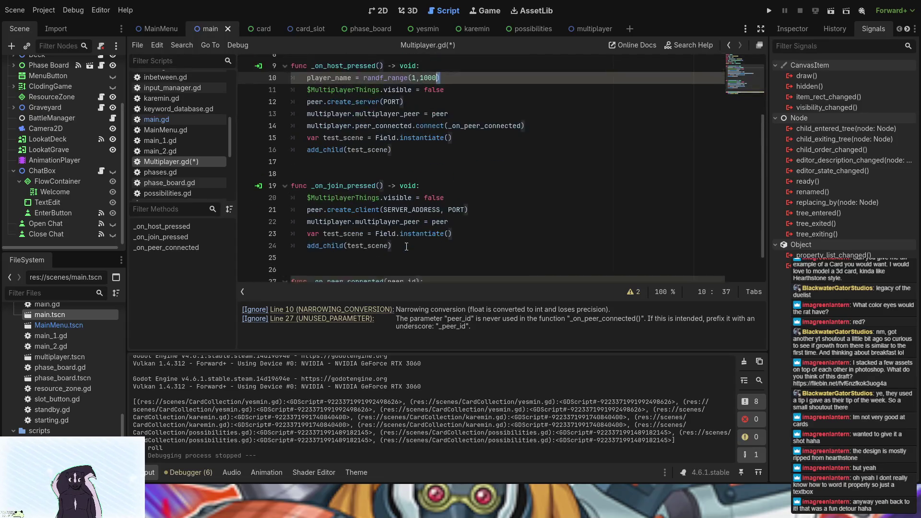
pyautogui.click(437, 192)
pyautogui.press('Return')
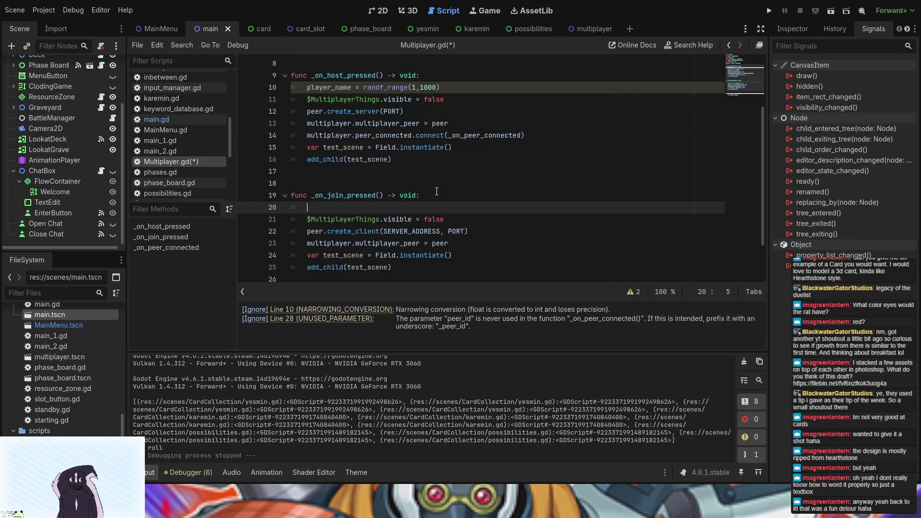
pyautogui.write('p')
pyautogui.press('Down')
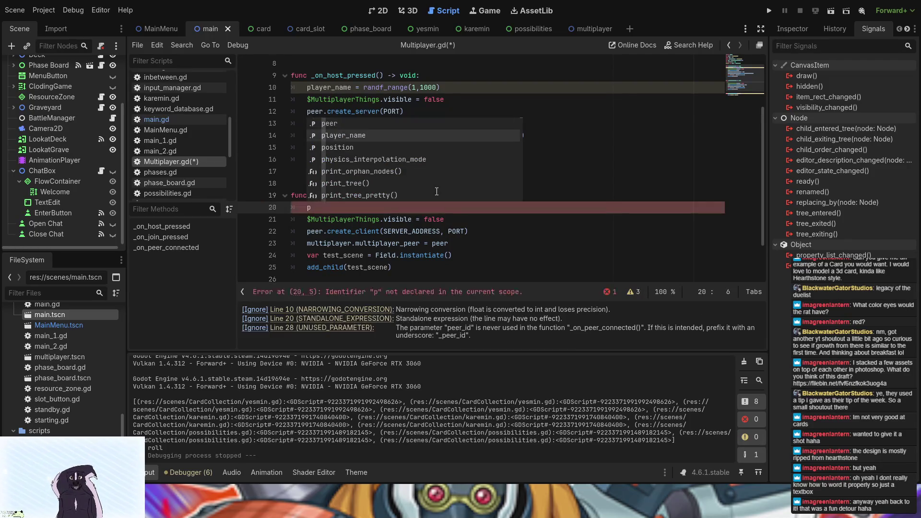
pyautogui.press('Return')
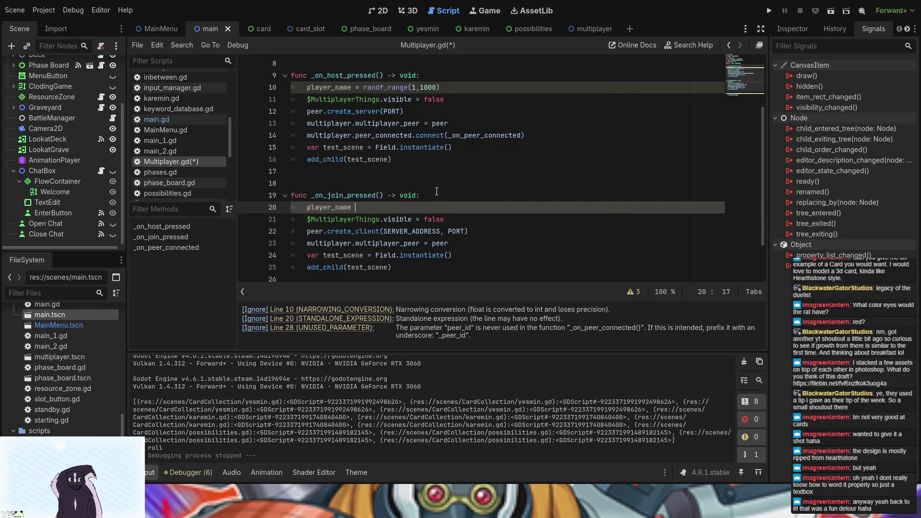
pyautogui.write('=')
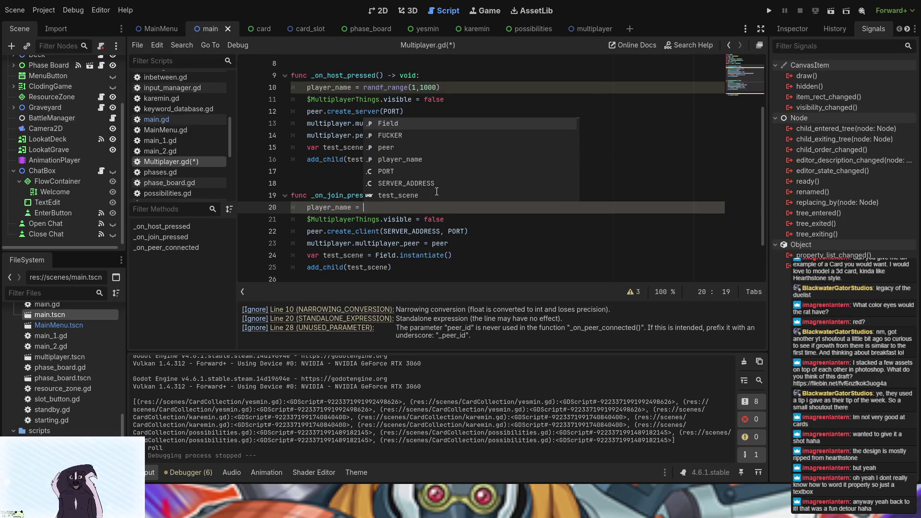
# Copy randf_range(1,1000) from _on_host_pressed and paste it after player_name =
pyautogui.moveTo(440, 87); pyautogui.dragTo(365, 85)
pyautogui.hotkey('ctrl', 'c')
pyautogui.click(392, 211)
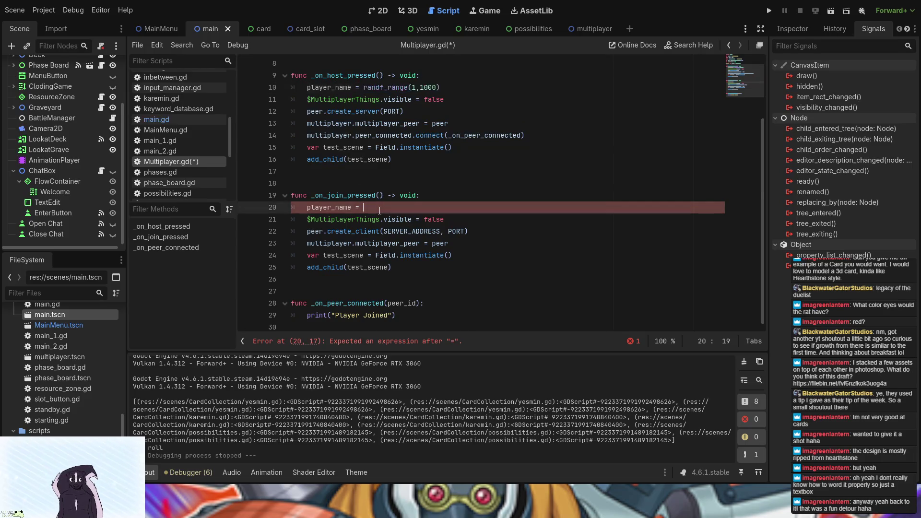
pyautogui.hotkey('ctrl', 'v')
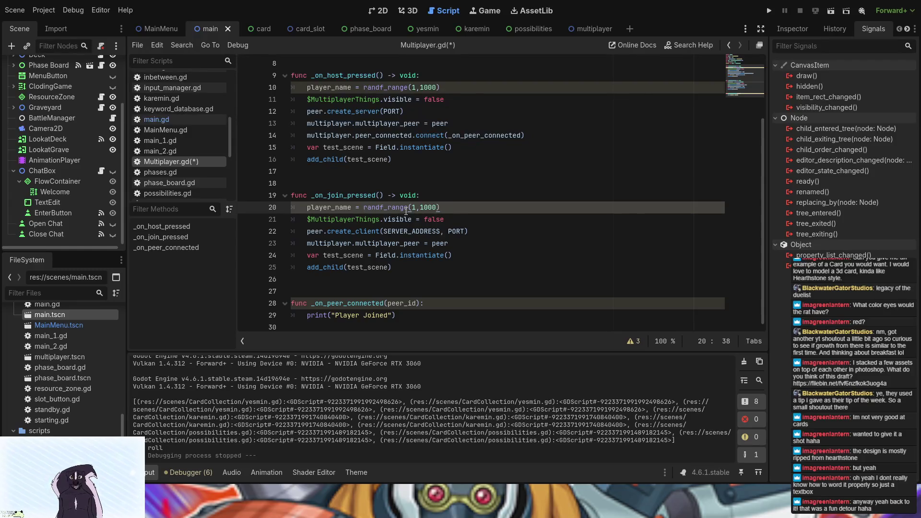
pyautogui.click(442, 199)
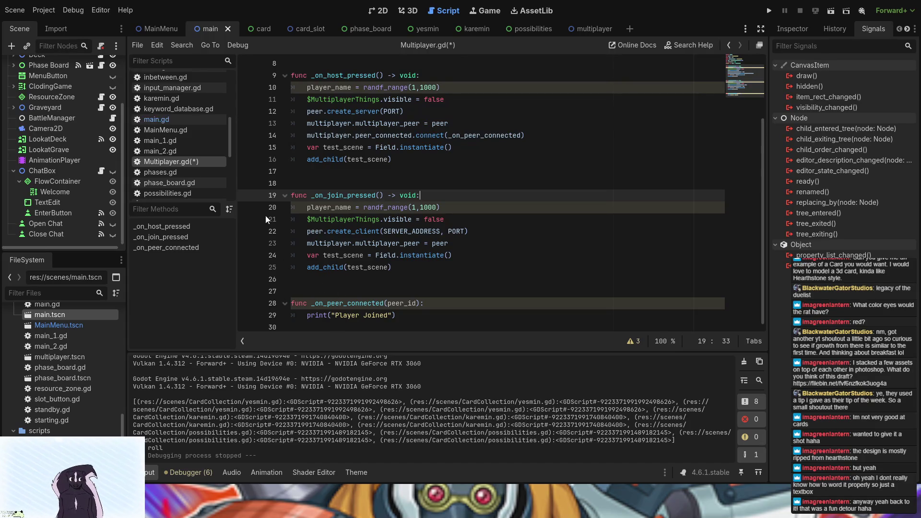
pyautogui.scroll(3, 293, 221)
pyautogui.scroll(-2, 321, 237)
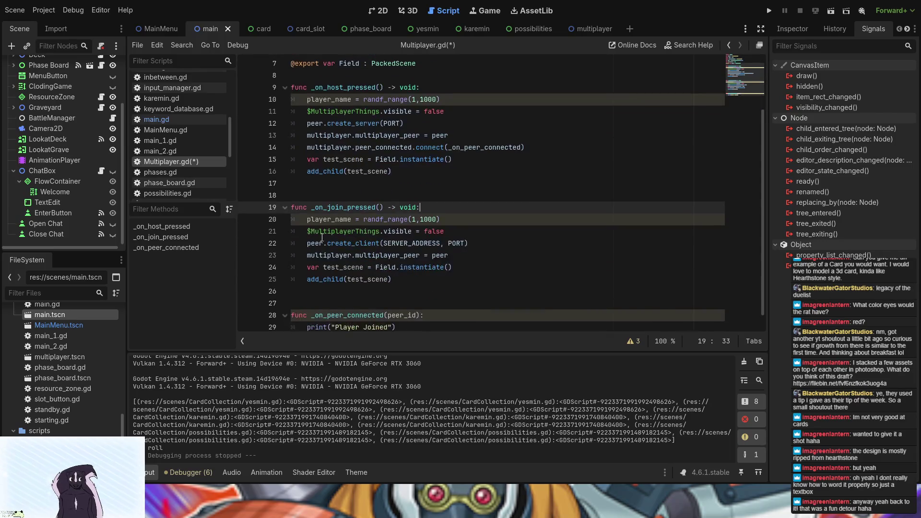
pyautogui.scroll(3, 87, 90)
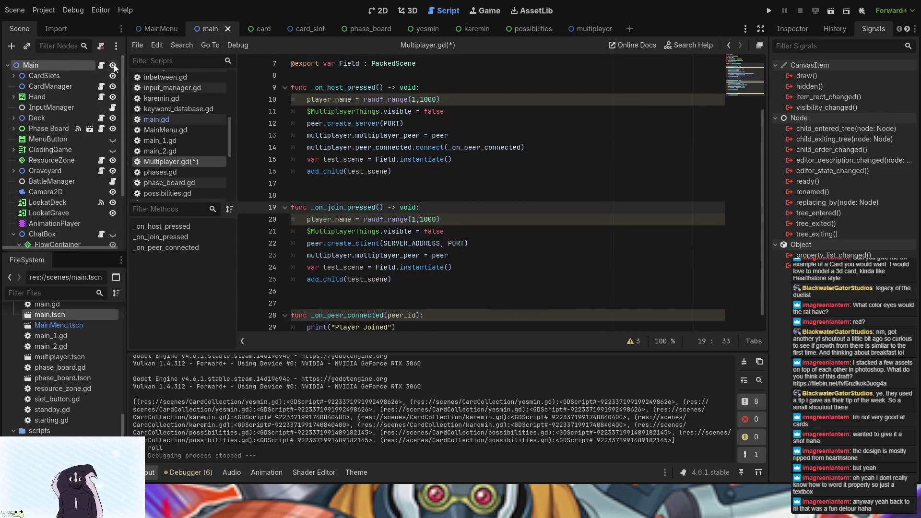
# Open chat_box.gd from the ChatBox node and delete its unused _process function
pyautogui.click(101, 65)
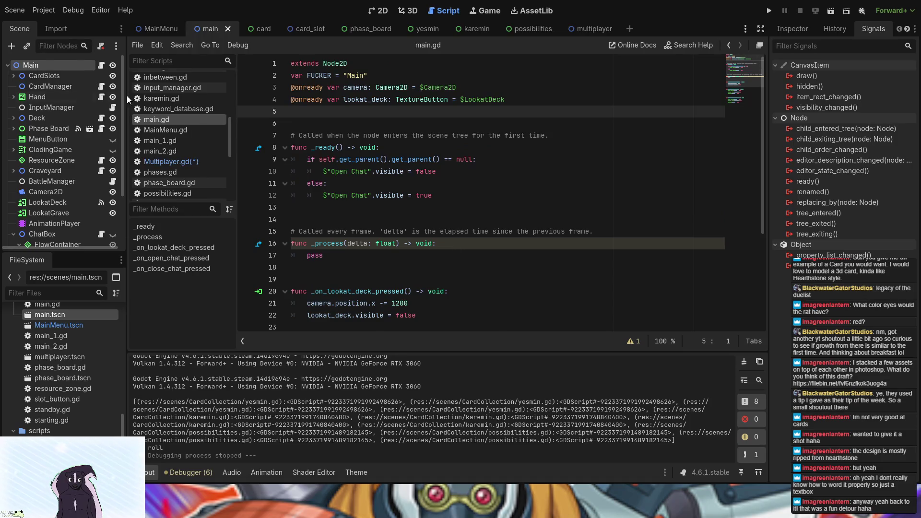
pyautogui.scroll(-3, 67, 139)
pyautogui.click(101, 171)
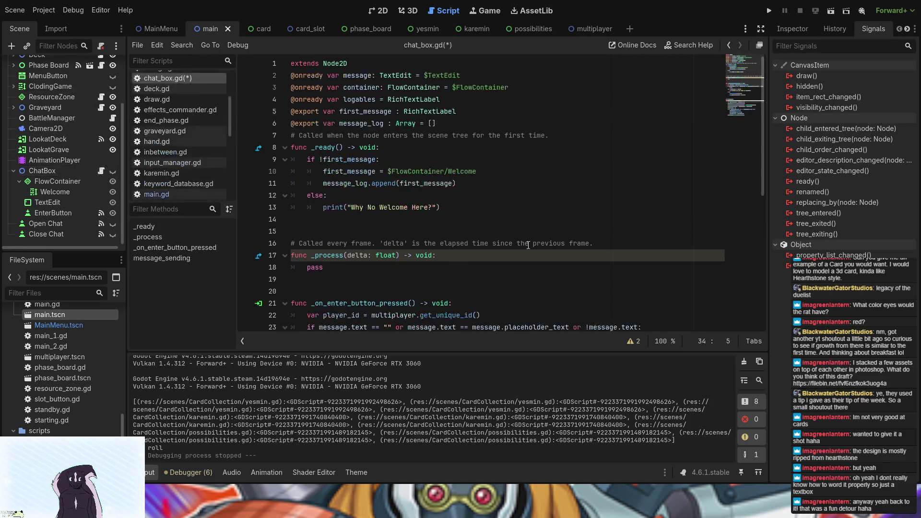
pyautogui.scroll(-3, 528, 245)
pyautogui.moveTo(331, 171)
pyautogui.mouseDown()
pyautogui.moveTo(330, 141)
pyautogui.moveTo(299, 136)
pyautogui.moveTo(294, 146)
pyautogui.moveTo(291, 133)
pyautogui.mouseUp()
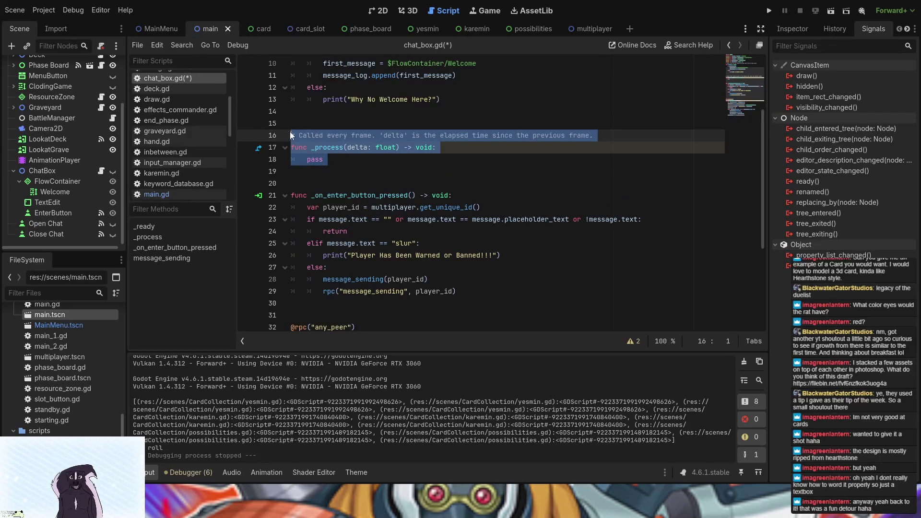
pyautogui.press('BackSpace')
pyautogui.press('BackSpace')
pyautogui.press('Delete')
# Insert a blank line after the message_log declaration
pyautogui.scroll(-4, 445, 287)
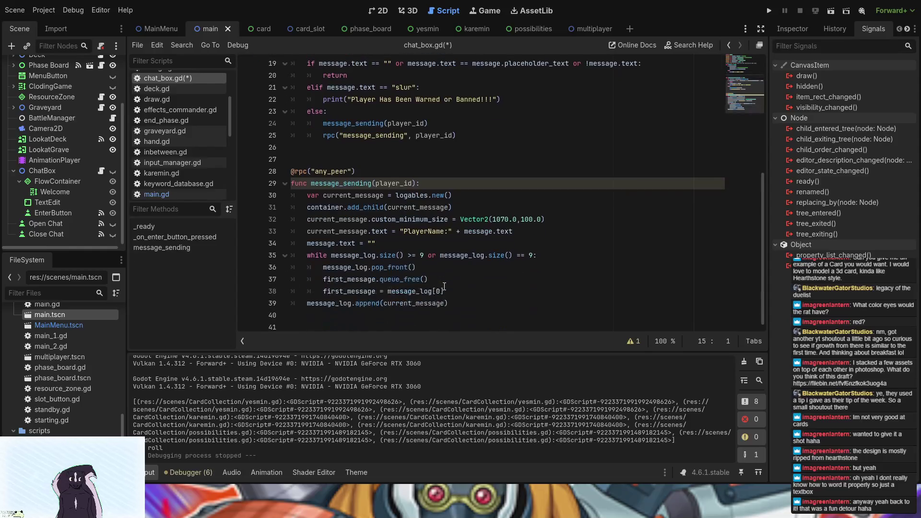
pyautogui.click(413, 185)
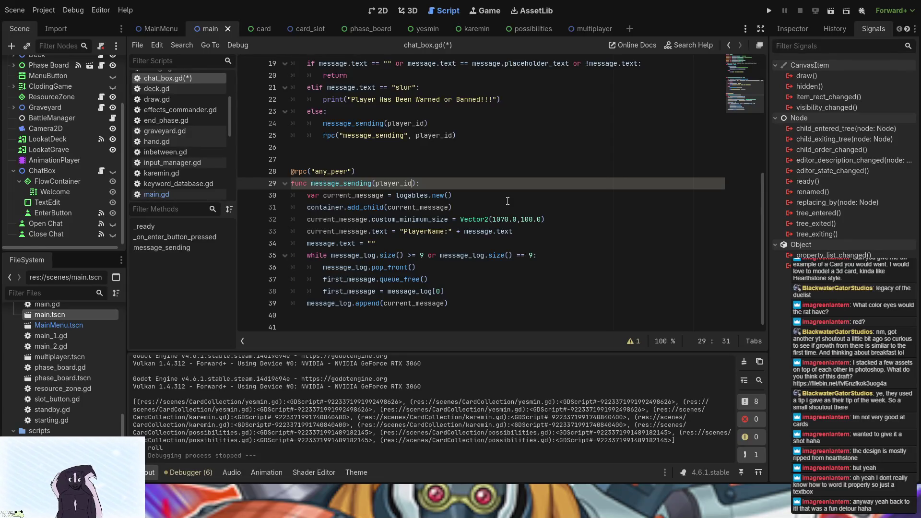
pyautogui.scroll(6, 508, 201)
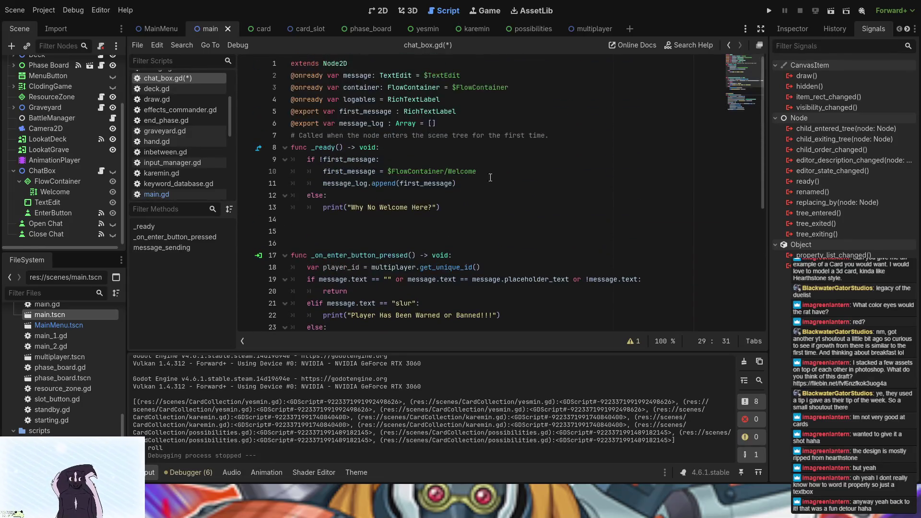
pyautogui.click(466, 124)
pyautogui.press('Return')
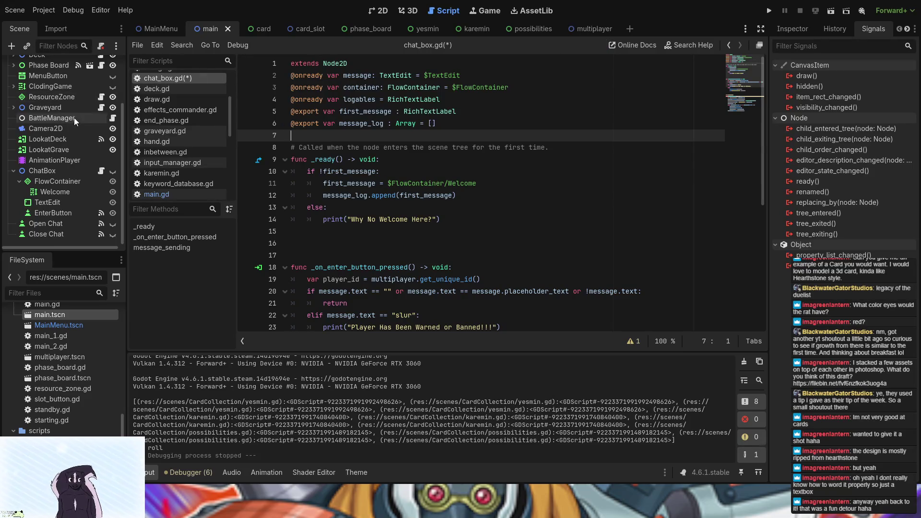
pyautogui.scroll(3, 77, 118)
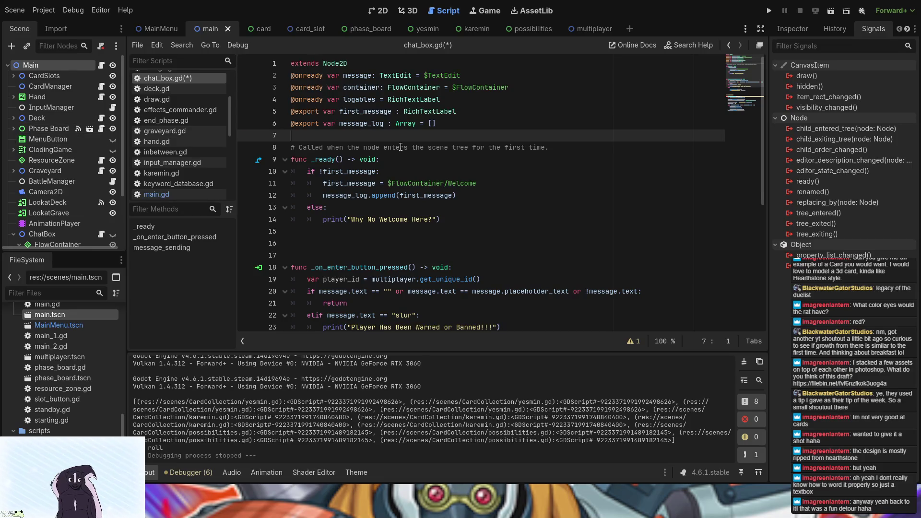
pyautogui.scroll(-6, 401, 147)
pyautogui.scroll(5, 400, 147)
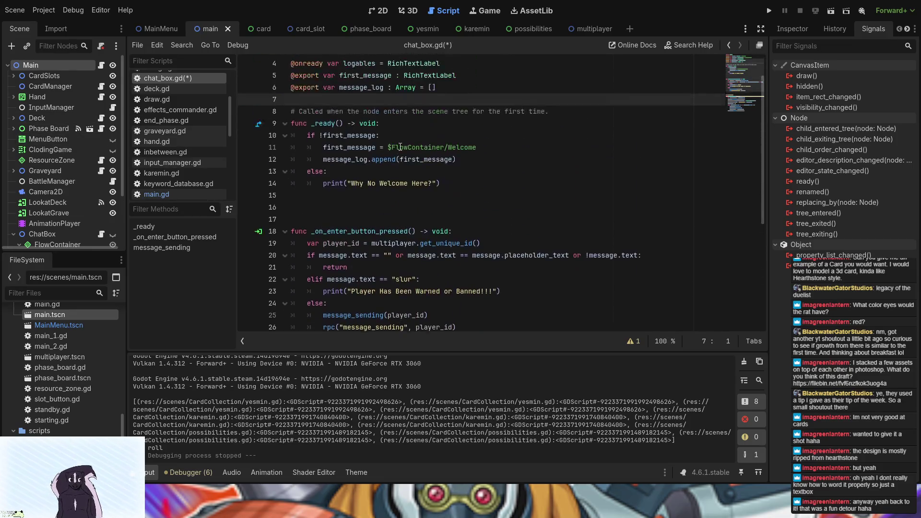
pyautogui.scroll(-3, 333, 269)
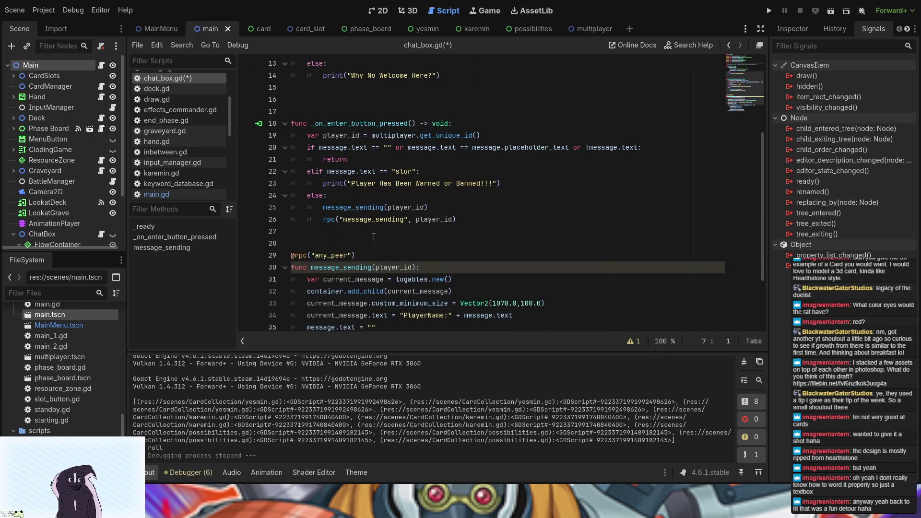
pyautogui.scroll(-2, 375, 237)
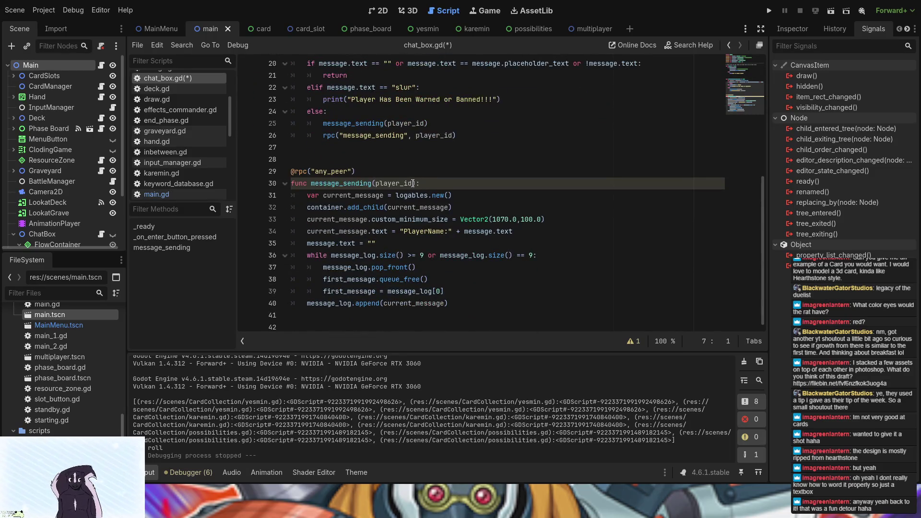
pyautogui.click(413, 183)
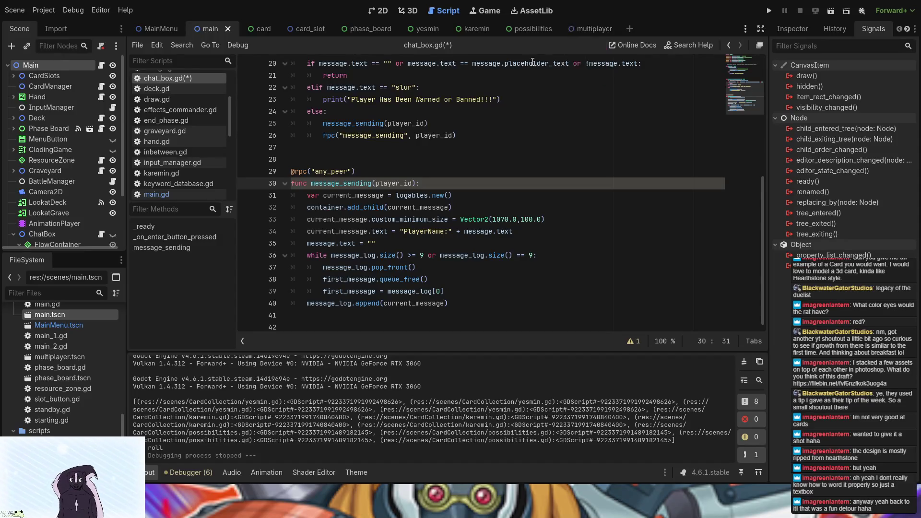
pyautogui.scroll(4, 450, 189)
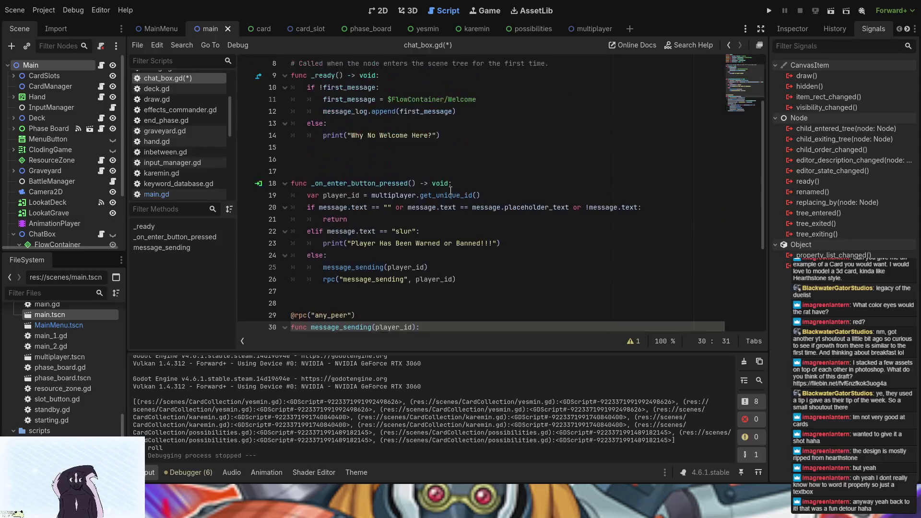
pyautogui.scroll(-4, 437, 278)
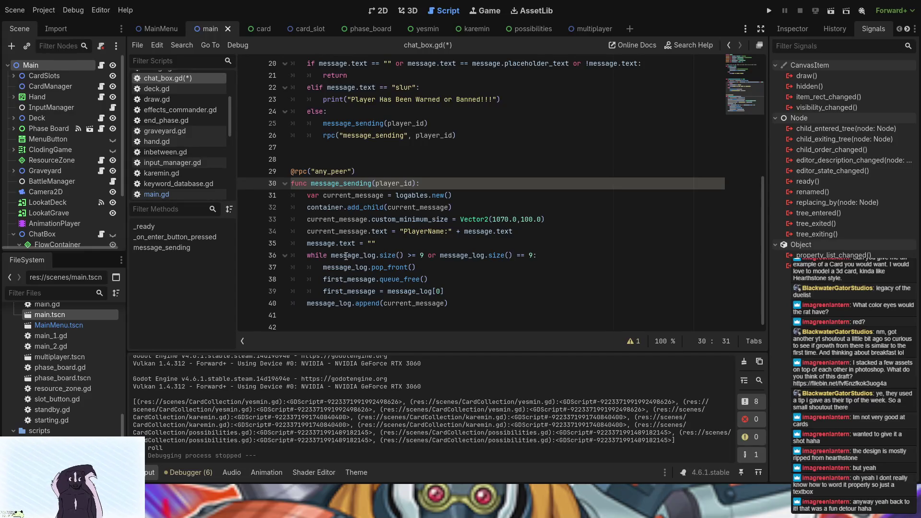
pyautogui.click(308, 195)
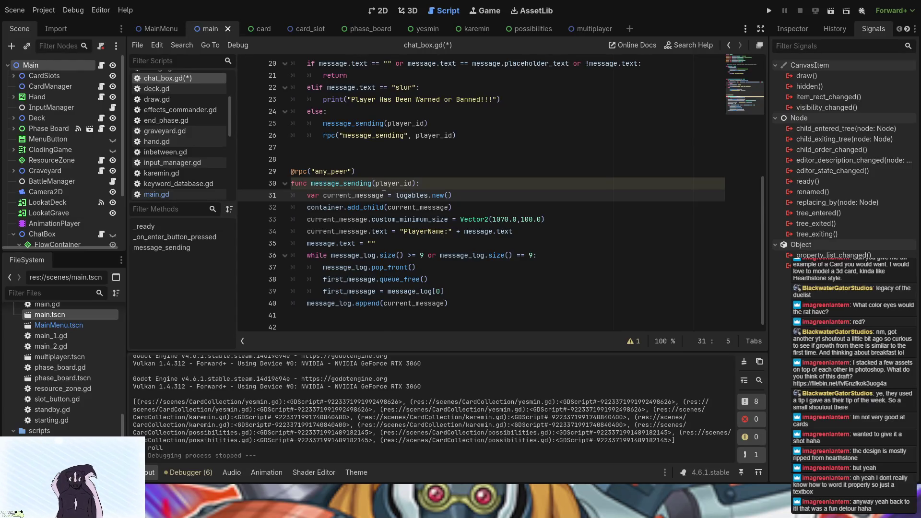
pyautogui.scroll(3, 488, 228)
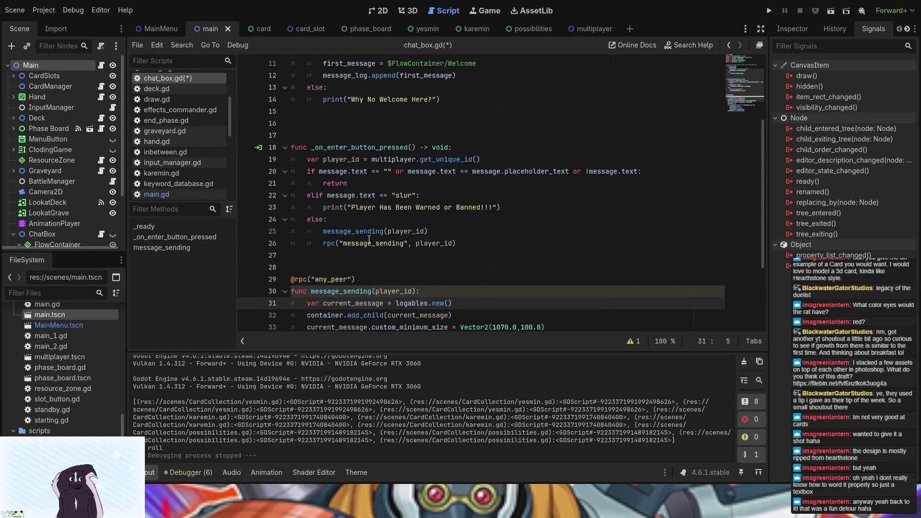
pyautogui.scroll(-2, 326, 299)
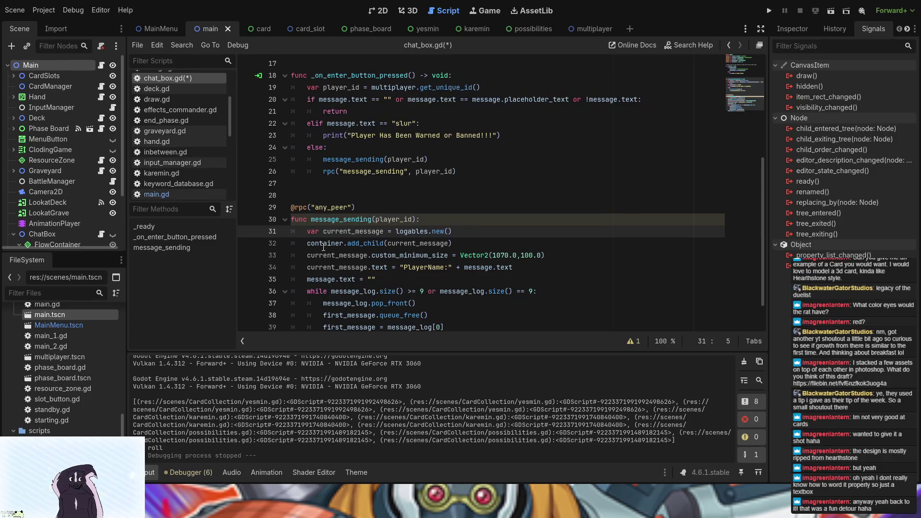
pyautogui.scroll(-1, 331, 287)
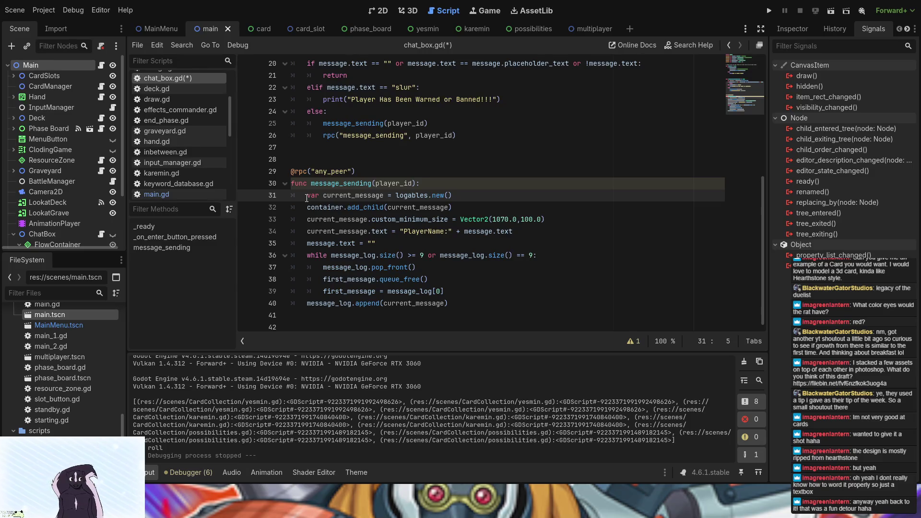
pyautogui.click(304, 307)
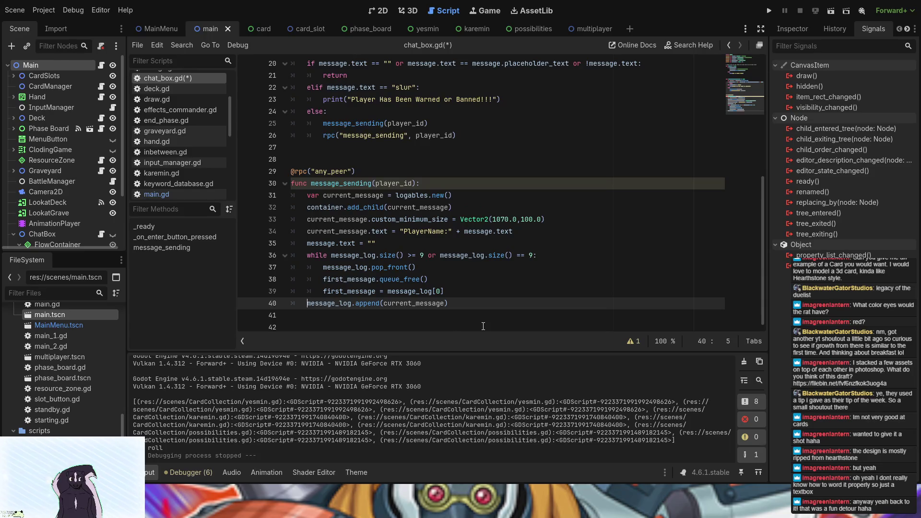
# On a new line 41, type player_id and prefix it with multiplayer via autocomplete
pyautogui.press('Return')
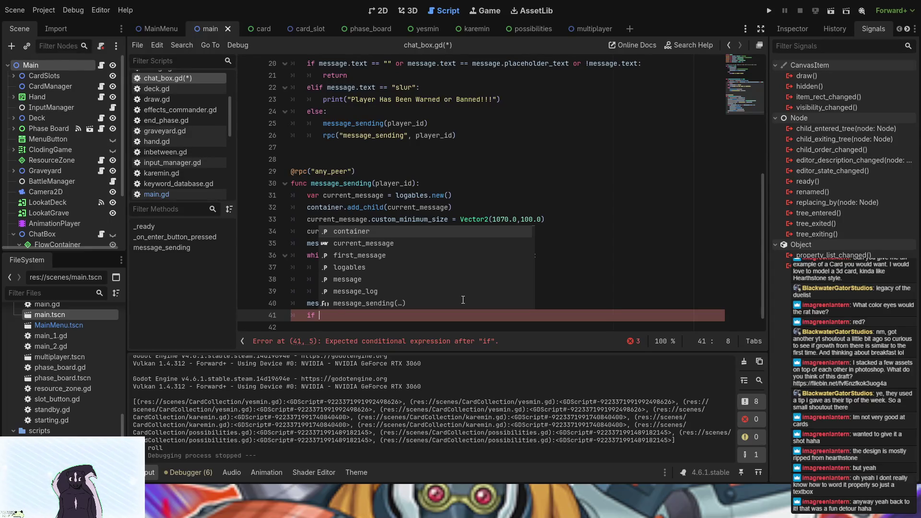
pyautogui.write('player_id')
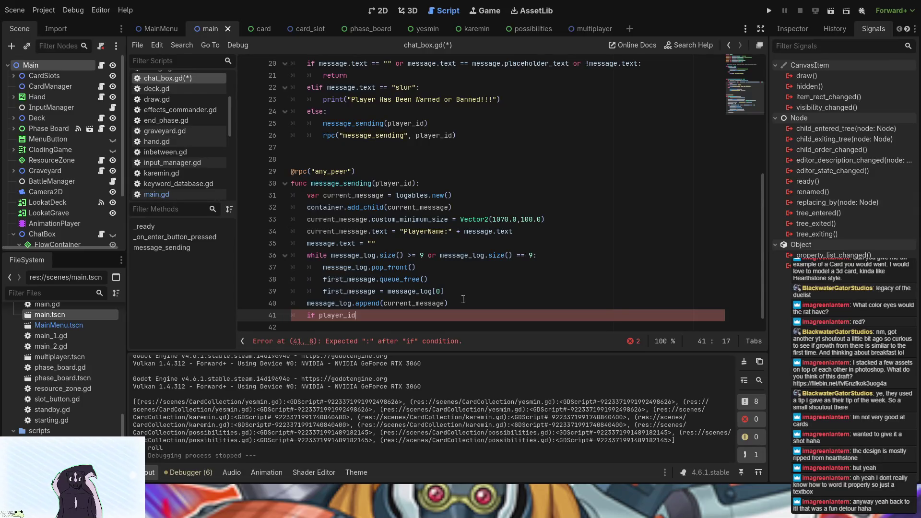
pyautogui.click(318, 315)
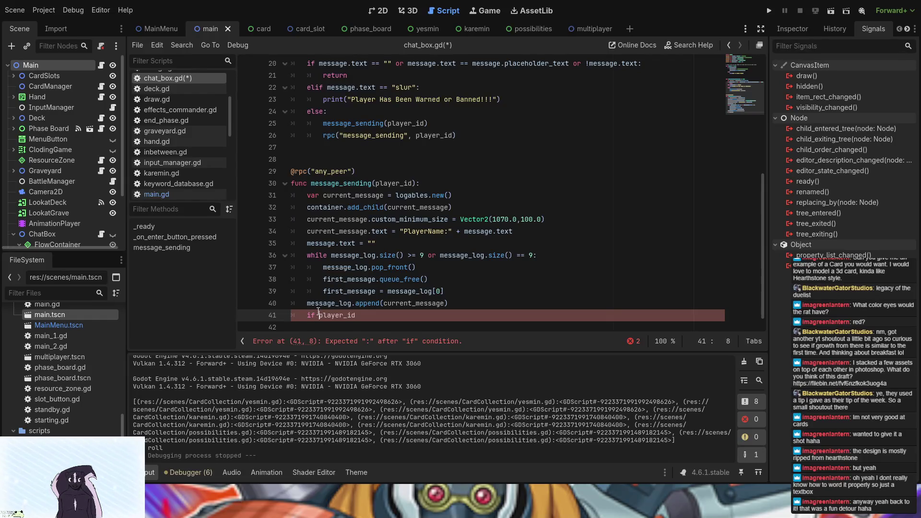
pyautogui.press('Left')
pyautogui.write('g')
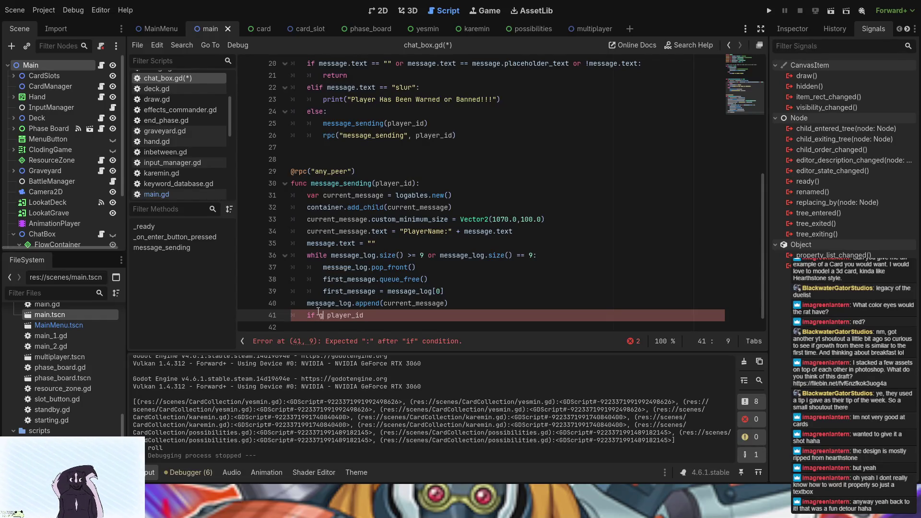
pyautogui.write('et')
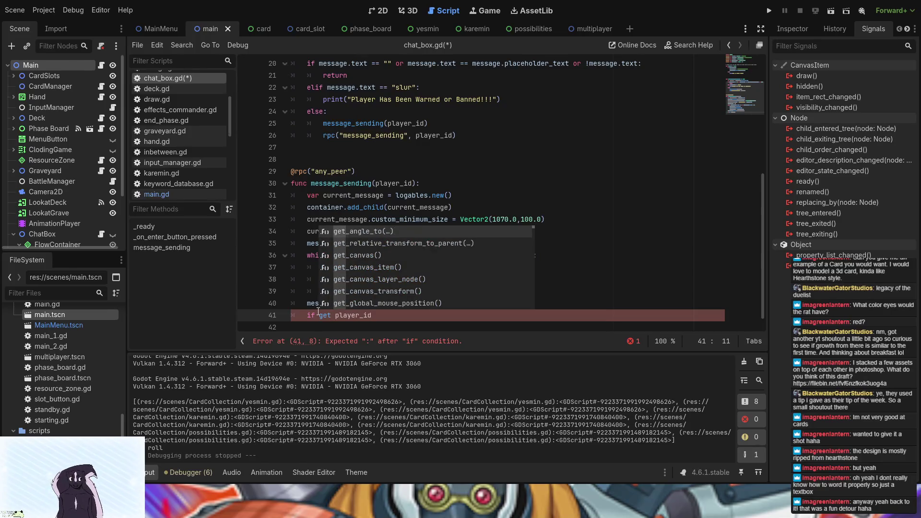
pyautogui.write('pla')
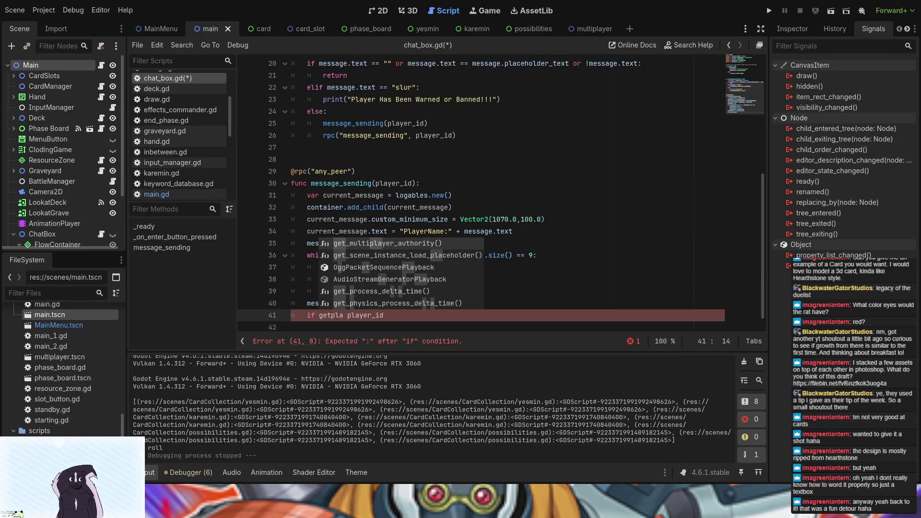
pyautogui.press('BackSpace')
pyautogui.press('BackSpace')
pyautogui.press('BackSpace')
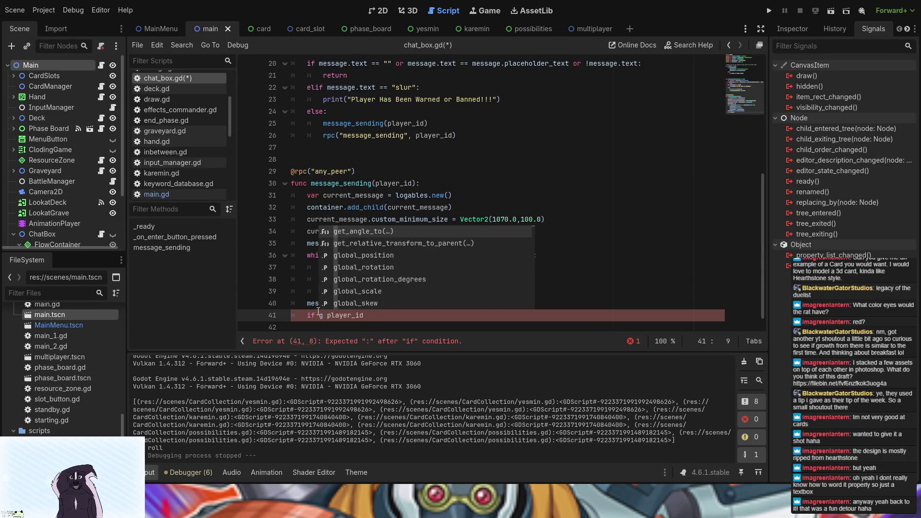
pyautogui.write('mul')
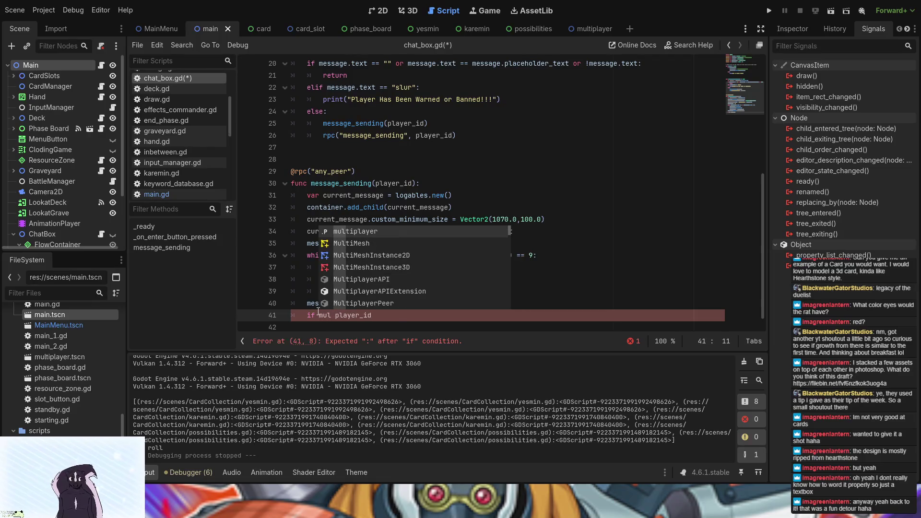
pyautogui.press('Return')
# Complete the multiplayer.get_unique_id() == player_id check and begin print("You Got Mail") inside it
pyautogui.write('.get')
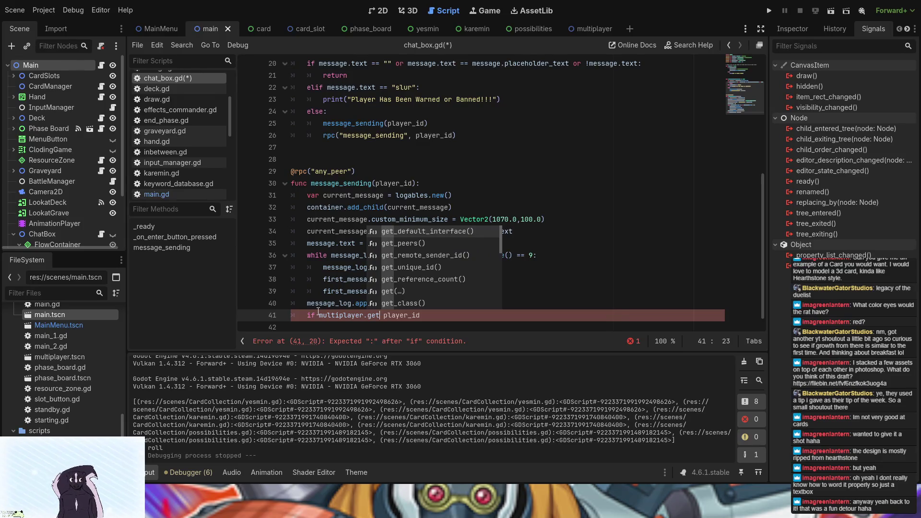
pyautogui.write('_')
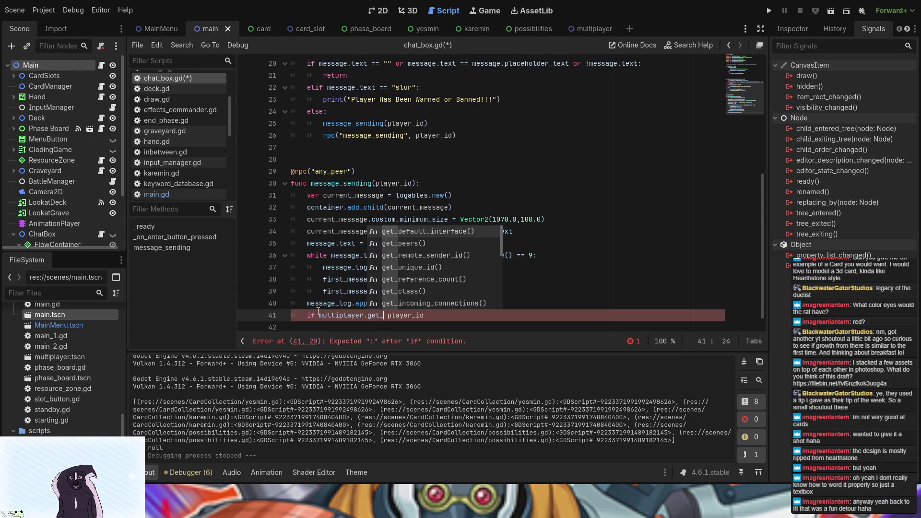
pyautogui.write('pl')
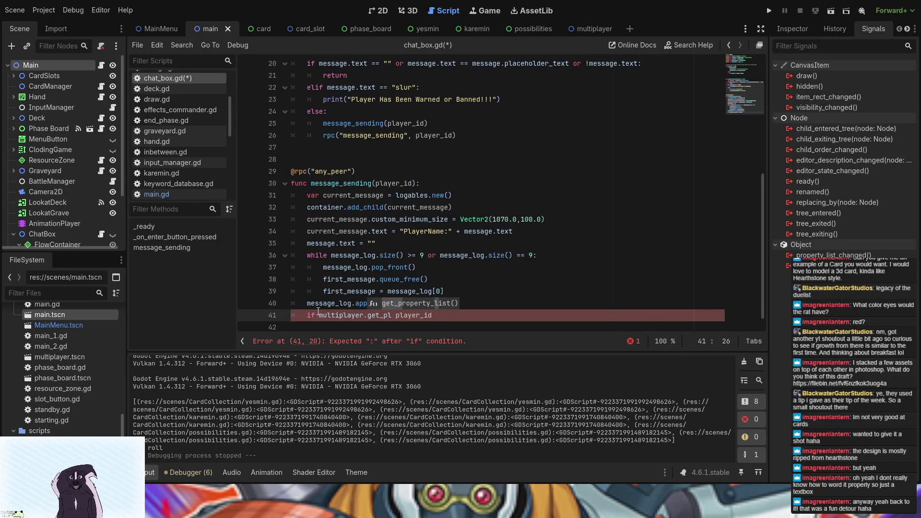
pyautogui.press('BackSpace')
pyautogui.press('BackSpace')
pyautogui.write('u')
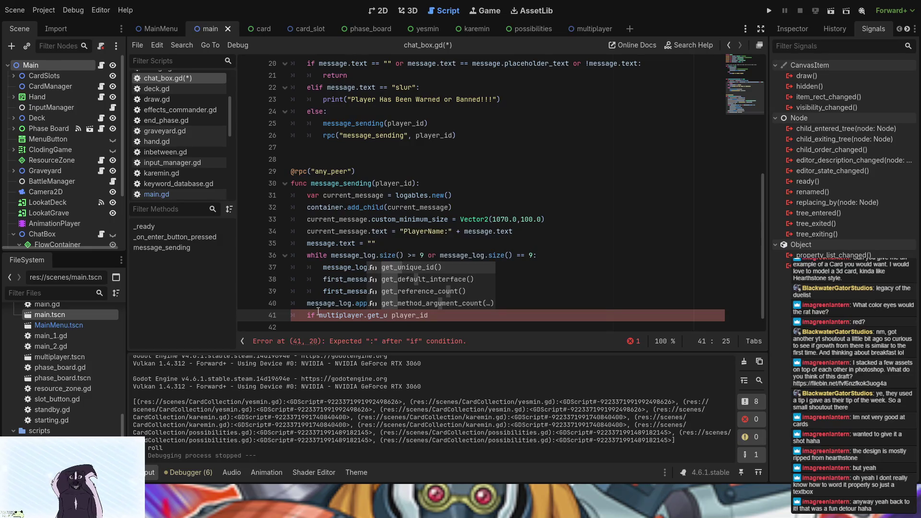
pyautogui.press('Return')
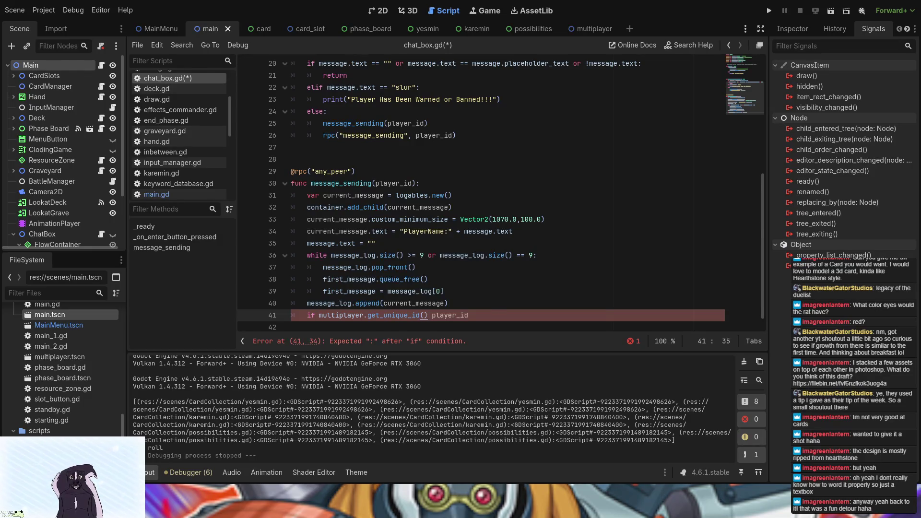
pyautogui.write('==')
pyautogui.click(488, 315)
pyautogui.write(':')
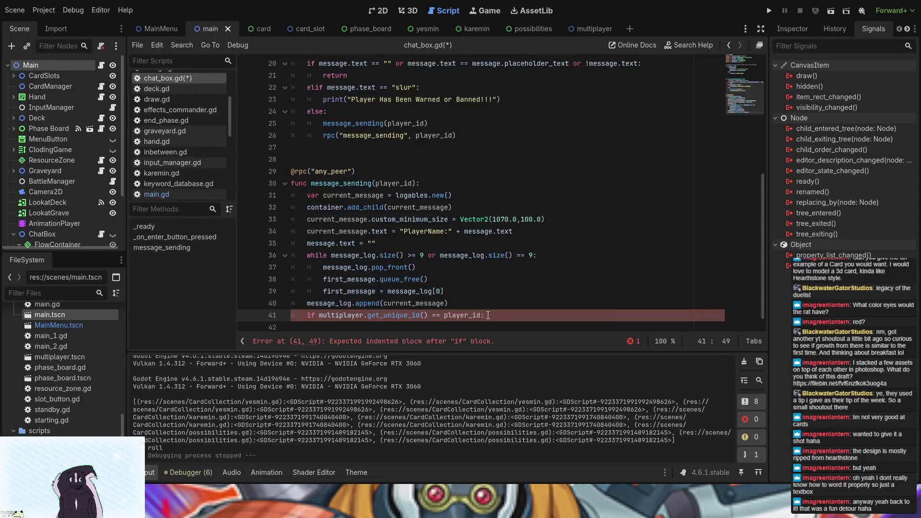
pyautogui.press('Return')
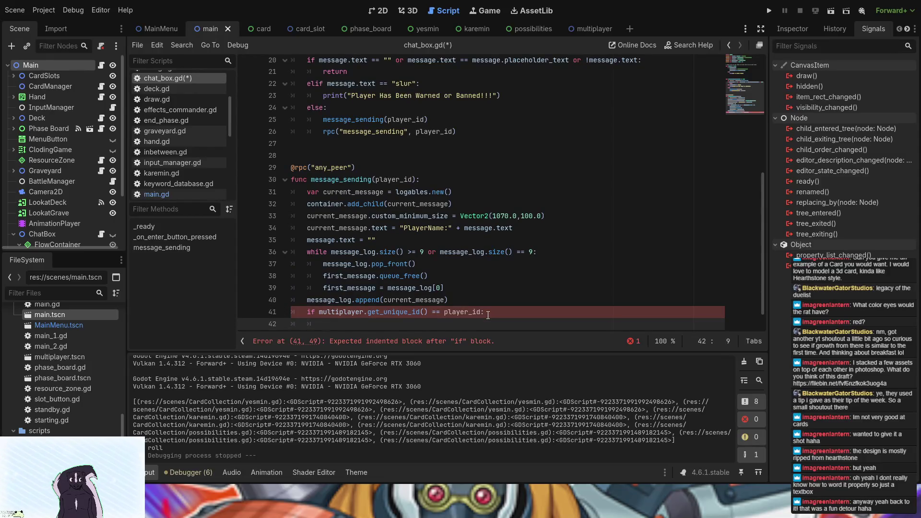
pyautogui.write('print')
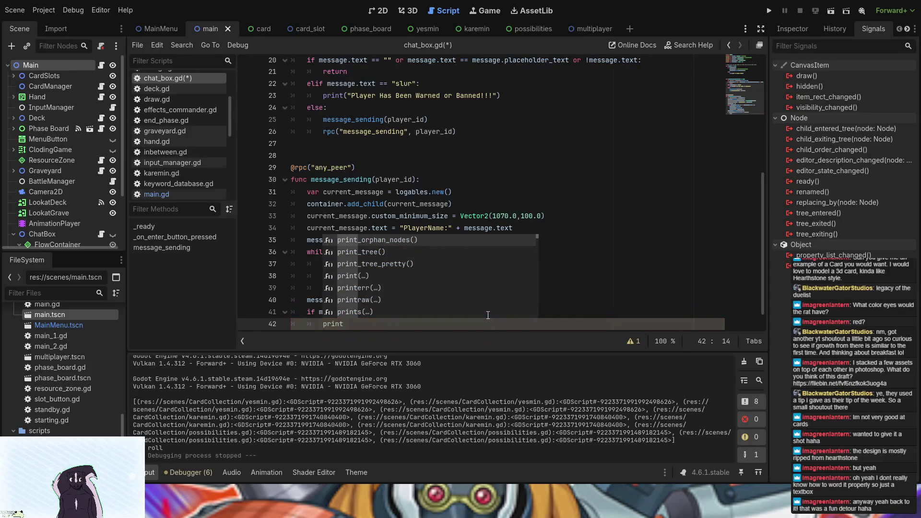
pyautogui.write('(')
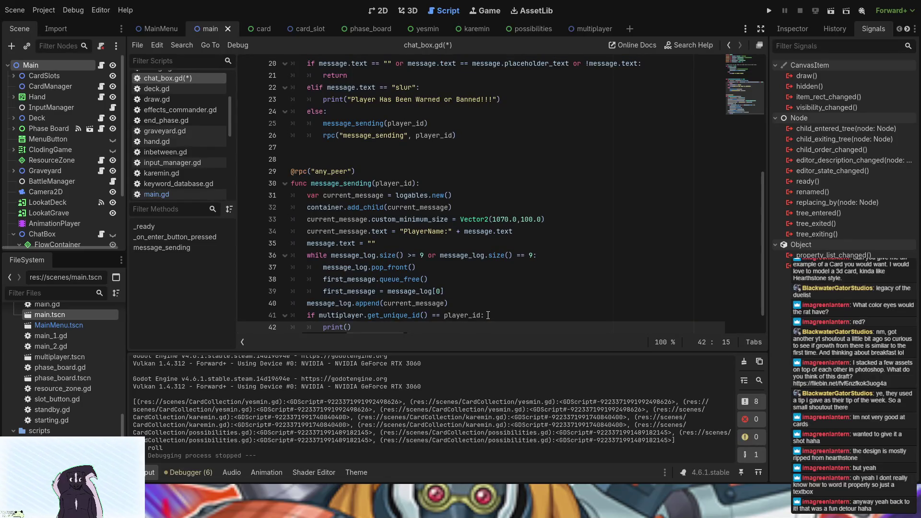
pyautogui.write('"You ')
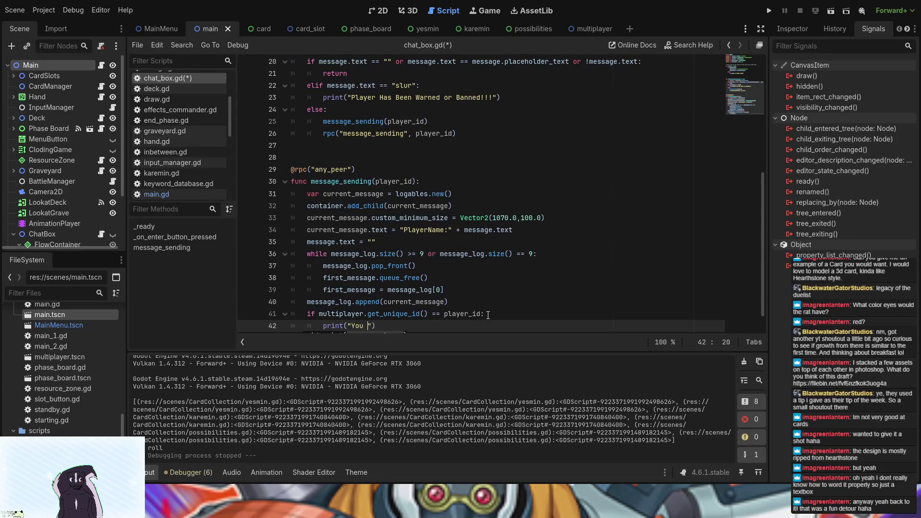
pyautogui.write('Got Mai')
pyautogui.write('l')
# Glance at the debugger errors for Sessions 1 and 2, then switch the bottom panel to Output
pyautogui.click(189, 471)
pyautogui.click(145, 335)
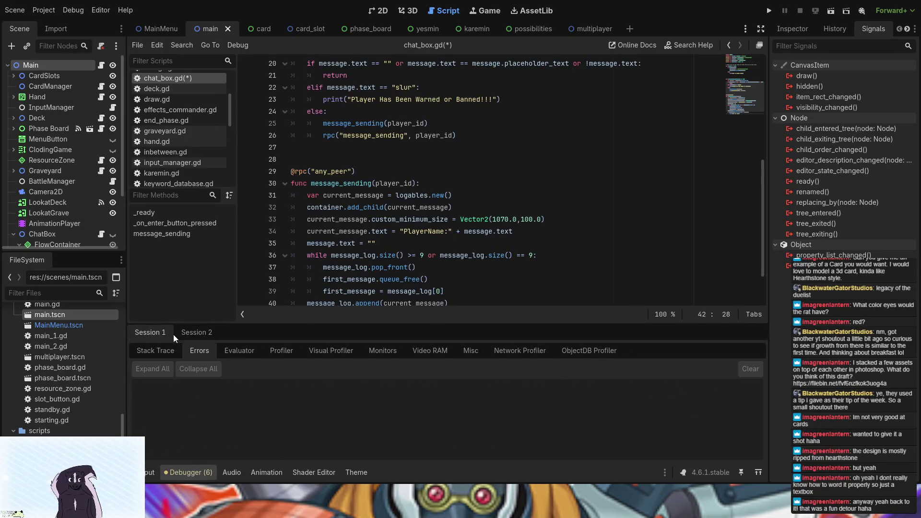
pyautogui.click(179, 334)
pyautogui.click(147, 473)
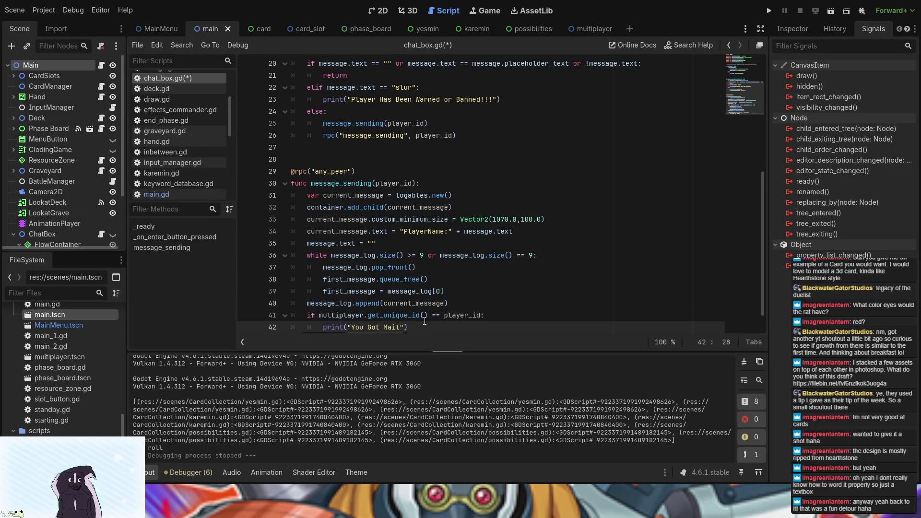
pyautogui.scroll(-1, 442, 313)
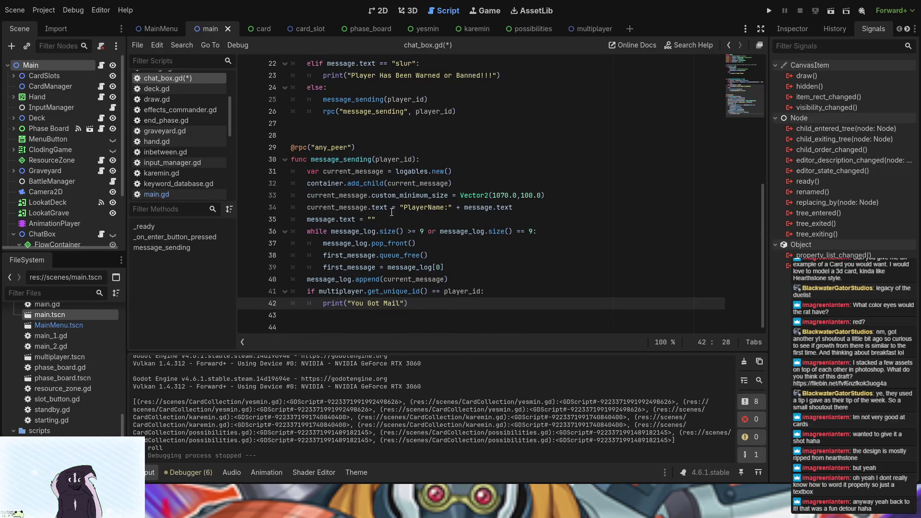
# Replace "PlayerName:" on line 34 with $"../..".player_name, then open the multiplayer scene
pyautogui.moveTo(452, 208); pyautogui.dragTo(400, 207)
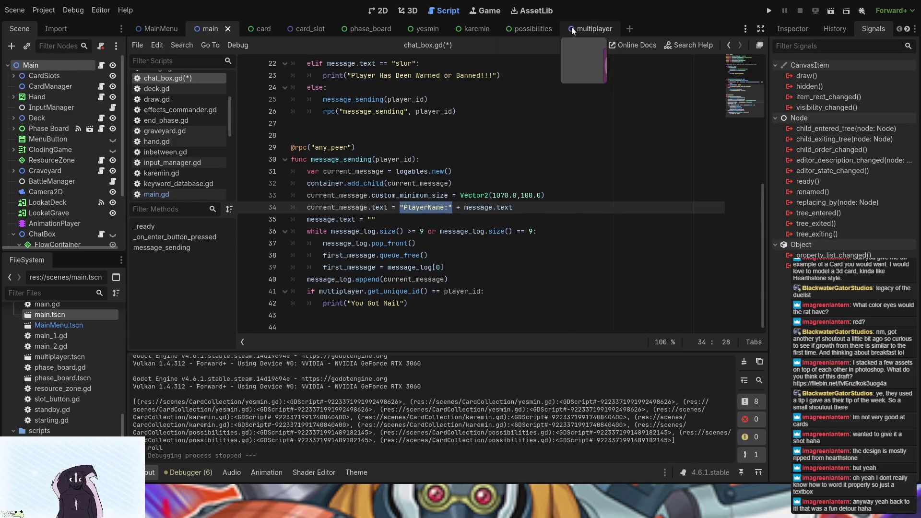
pyautogui.scroll(-2, 53, 215)
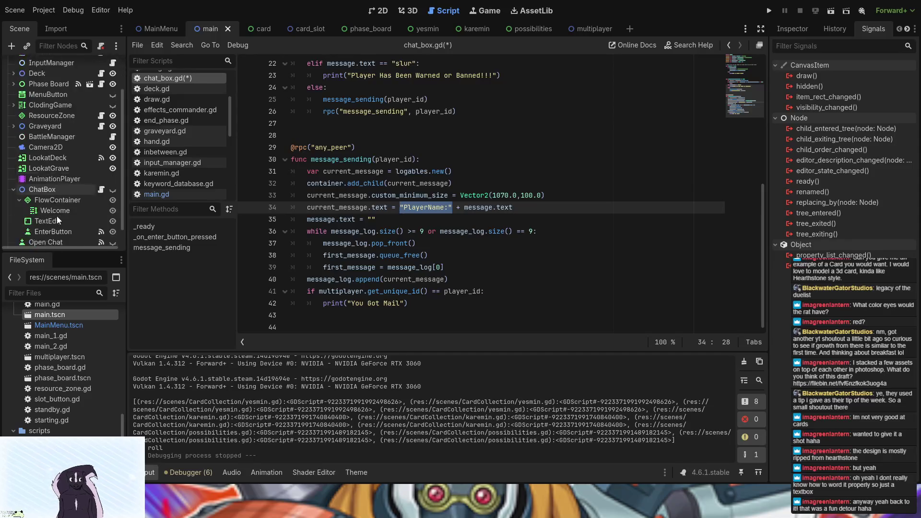
pyautogui.scroll(2, 57, 216)
pyautogui.moveTo(46, 64)
pyautogui.mouseDown()
pyautogui.moveTo(370, 173)
pyautogui.moveTo(418, 211)
pyautogui.mouseUp()
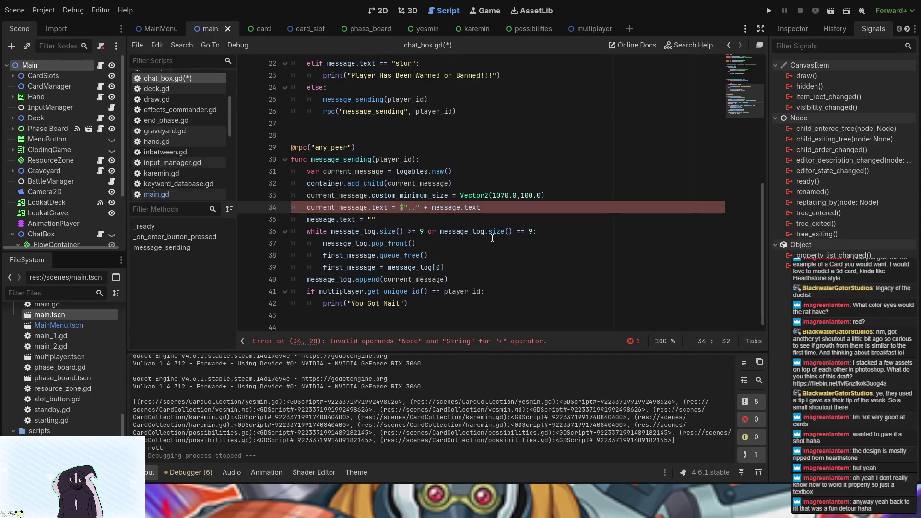
pyautogui.write('/')
pyautogui.write('.."')
pyautogui.write('.')
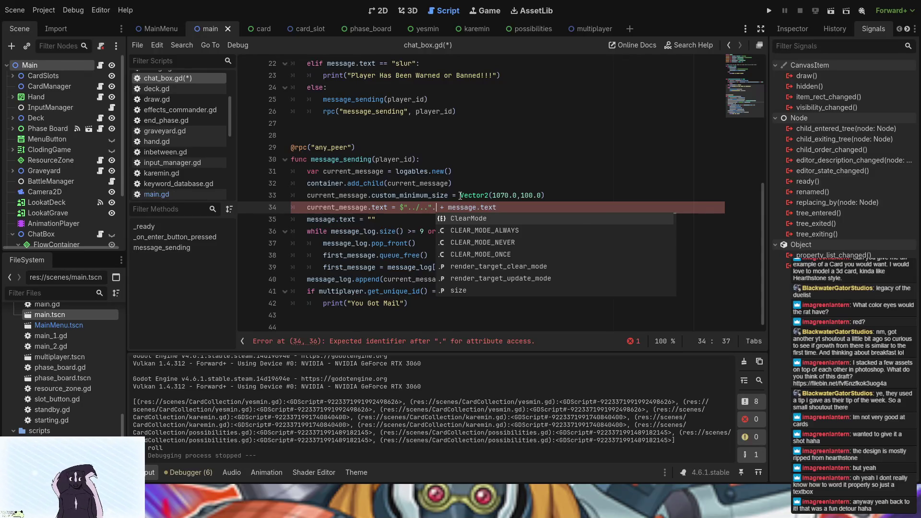
pyautogui.write('player')
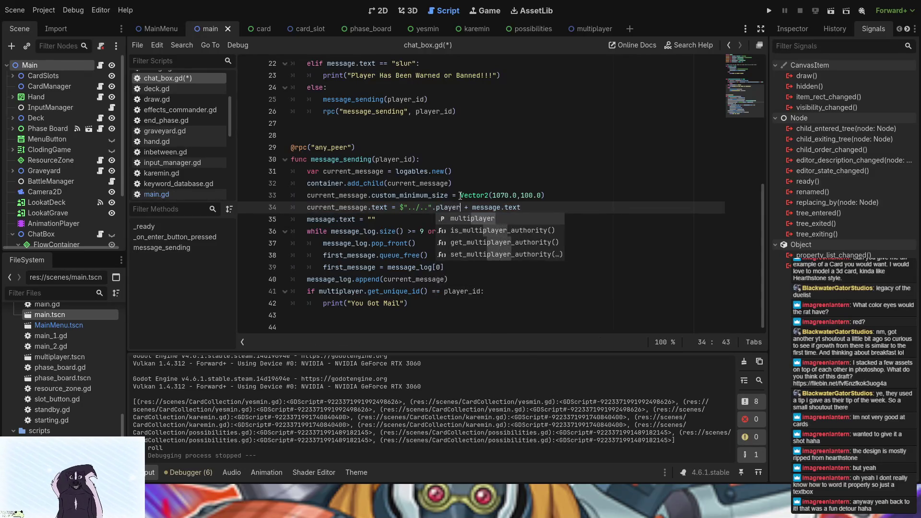
pyautogui.write('_')
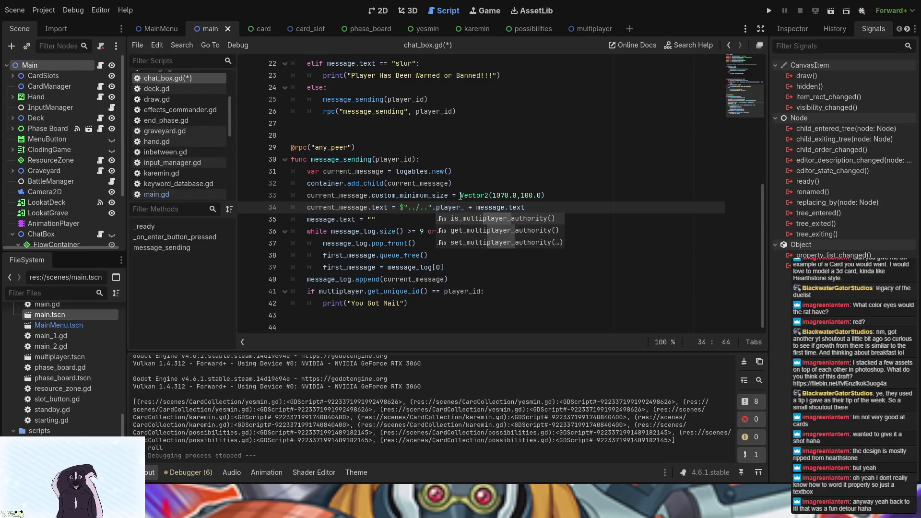
pyautogui.write('name')
pyautogui.click(576, 28)
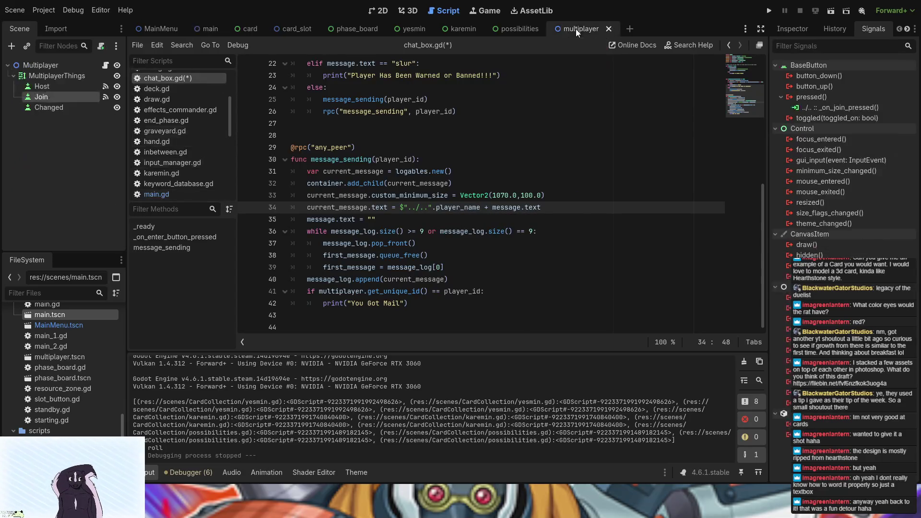
# Check player_name usages in Multiplayer.gd, then reopen chat_box.gd from the main scene's ChatBox node
pyautogui.click(105, 65)
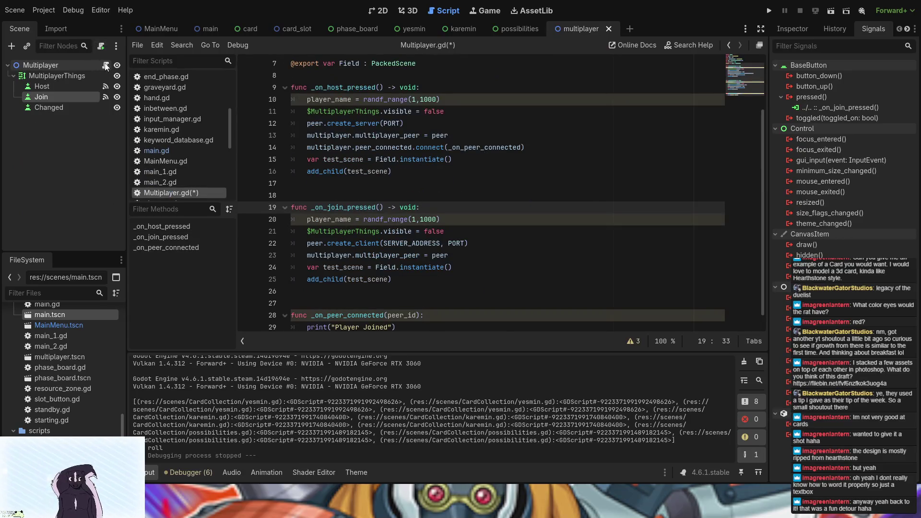
pyautogui.scroll(2, 364, 155)
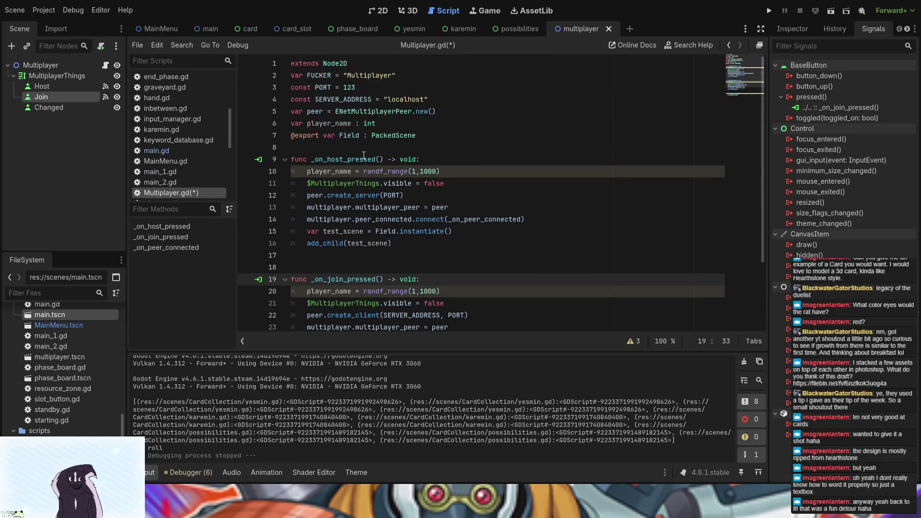
pyautogui.doubleClick(312, 291)
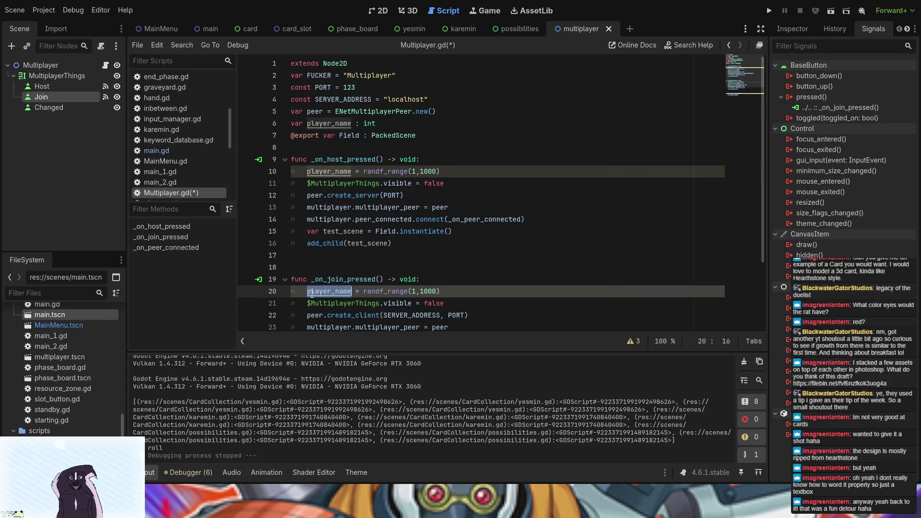
pyautogui.click(368, 135)
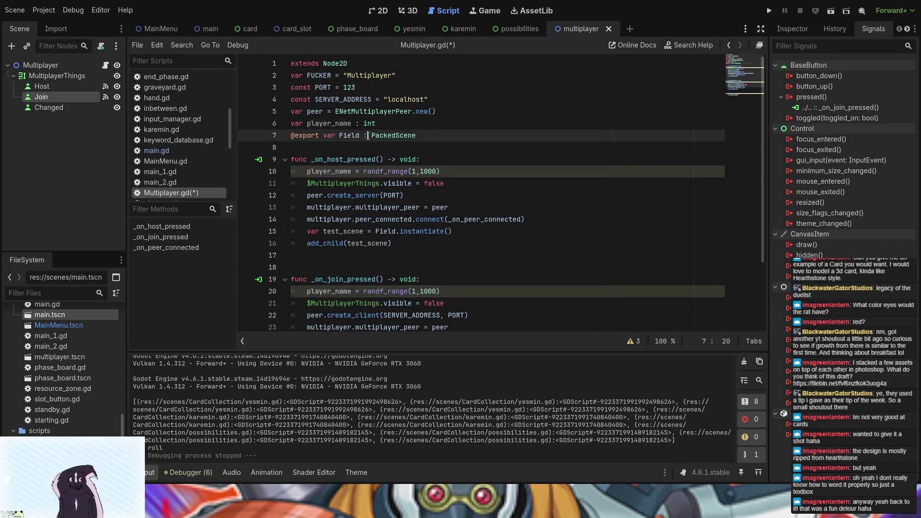
pyautogui.click(223, 29)
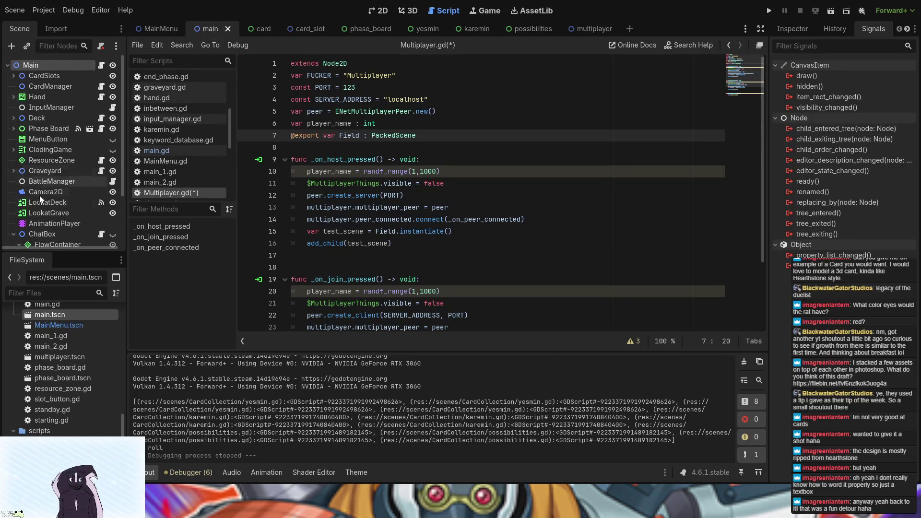
pyautogui.scroll(-3, 48, 195)
pyautogui.click(100, 171)
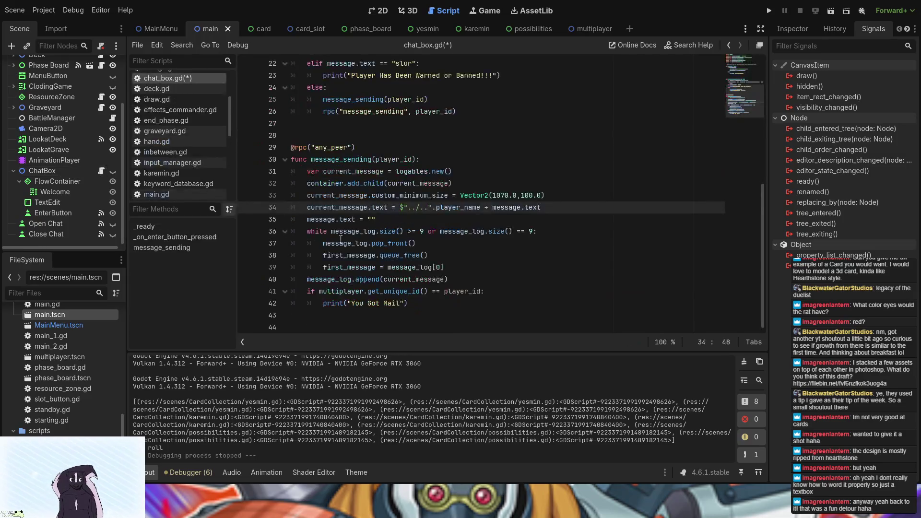
# Wrap $"../..".player_name in str() on line 34 and append + " :" after it
pyautogui.click(400, 209)
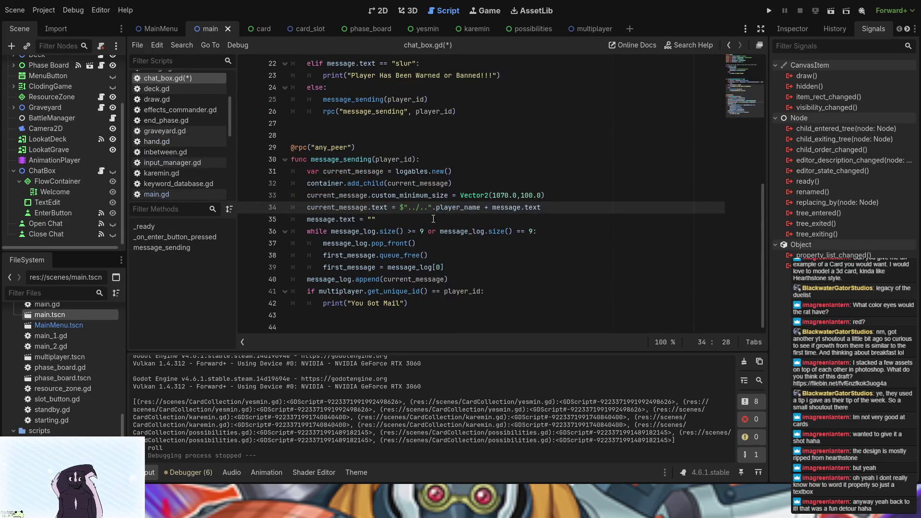
pyautogui.write('str')
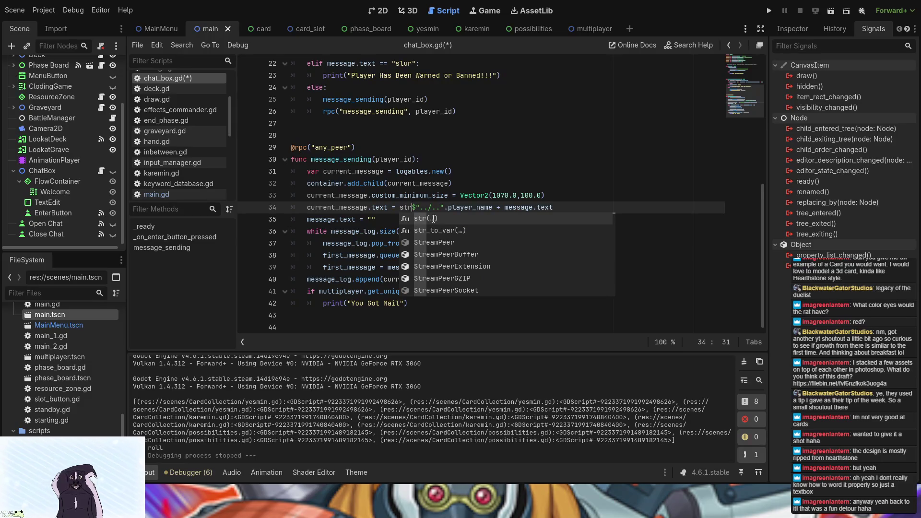
pyautogui.press('Return')
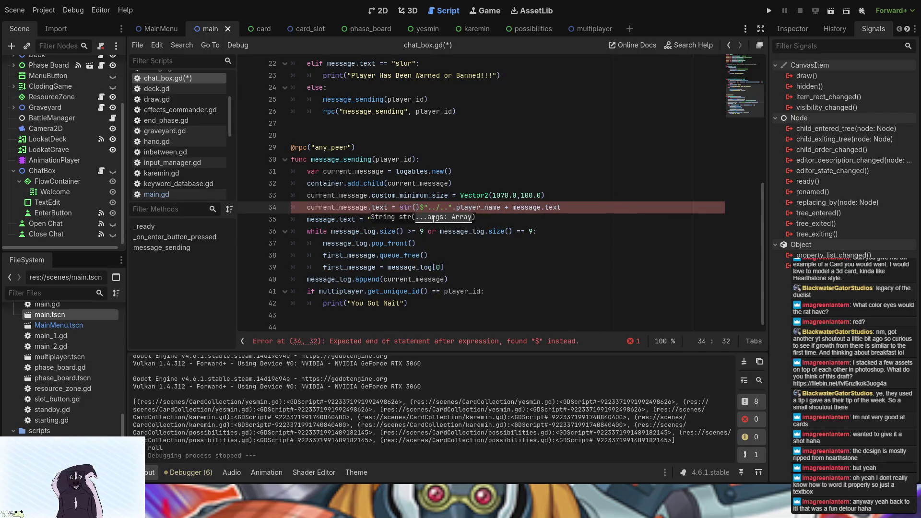
pyautogui.press('Delete')
pyautogui.click(581, 209)
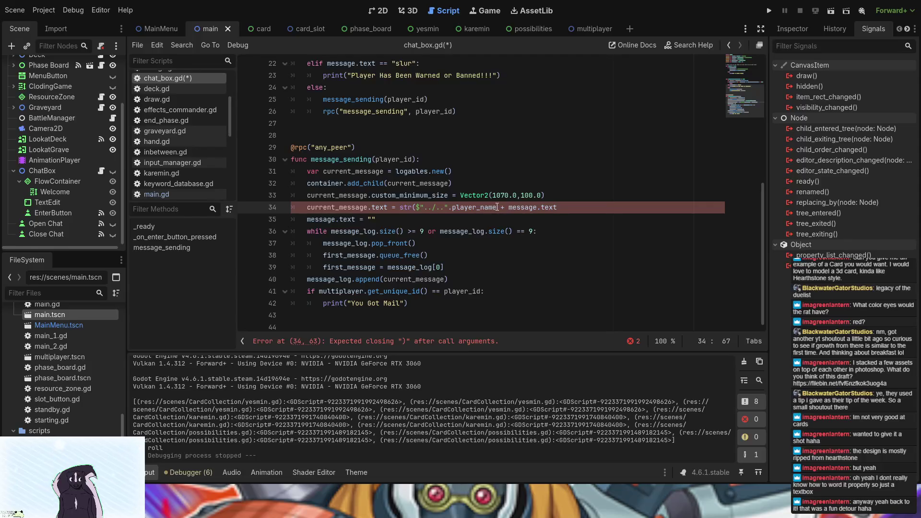
pyautogui.write(')')
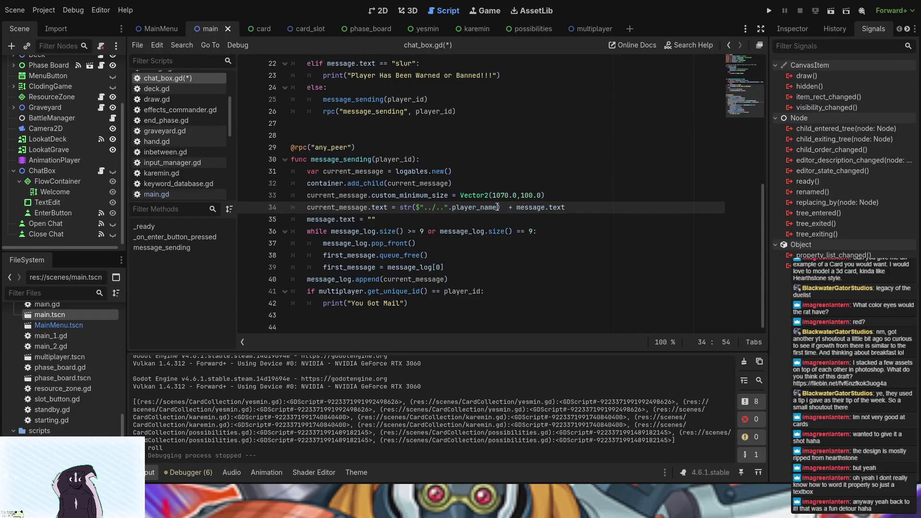
pyautogui.write(' + "')
pyautogui.write('  :  " +')
# Run the game, host via Test Multiplayer, send 'Hello World' in chat, then close the game
pyautogui.click(768, 12)
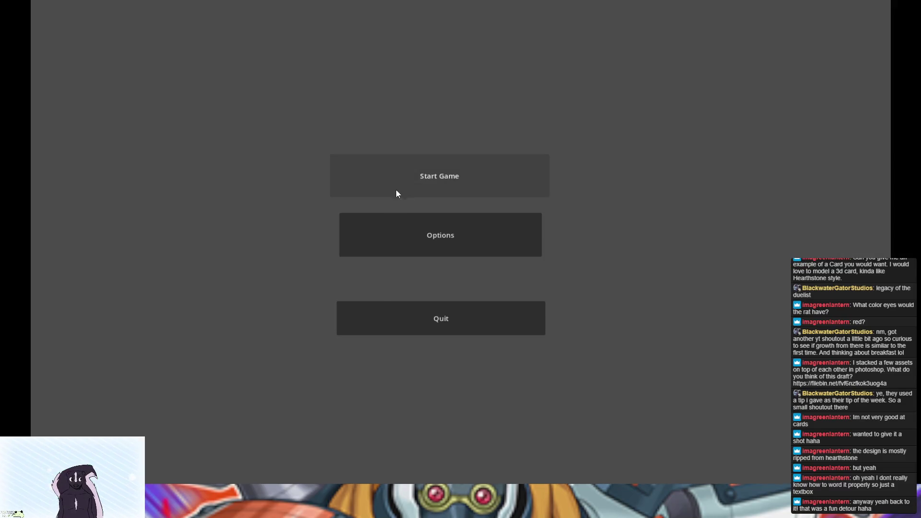
pyautogui.click(396, 189)
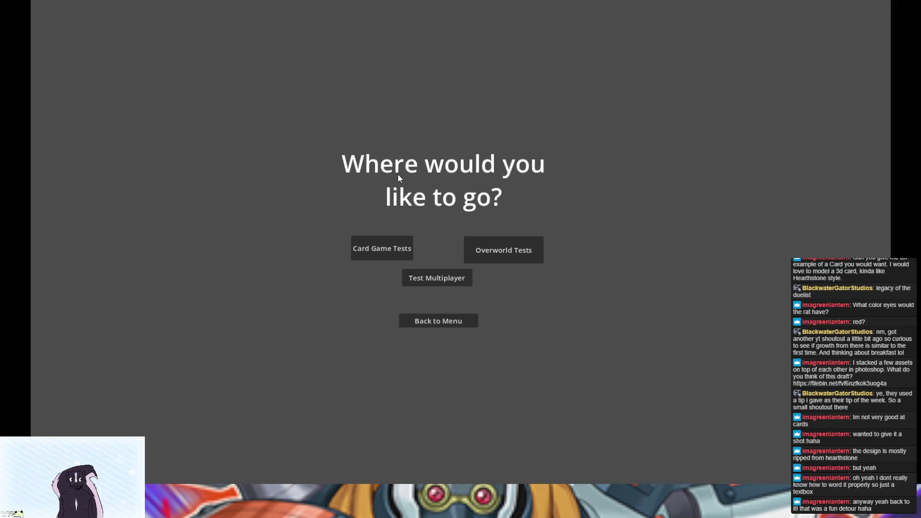
pyautogui.click(441, 277)
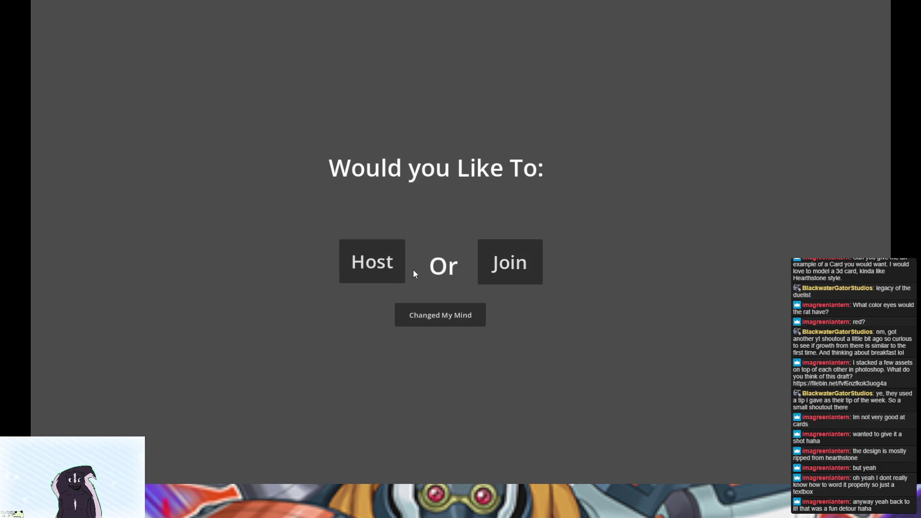
pyautogui.click(369, 263)
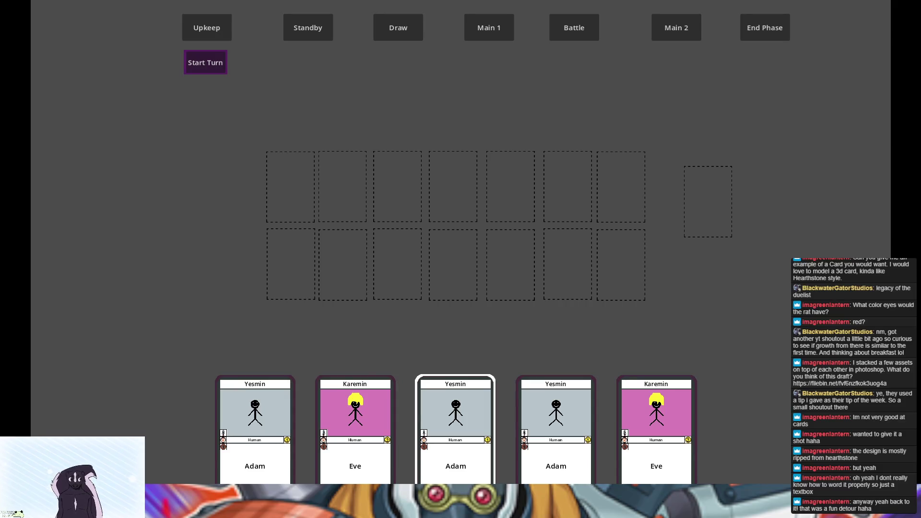
pyautogui.press('Return')
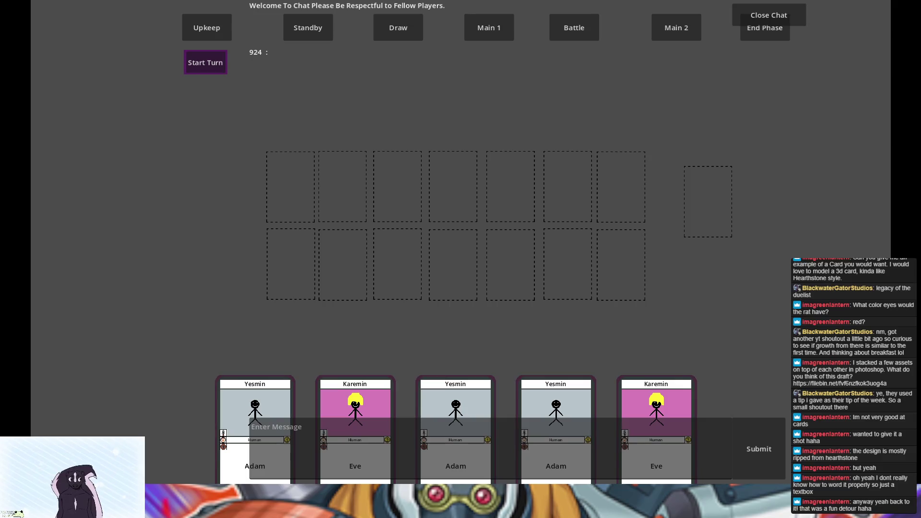
pyautogui.press('F5')
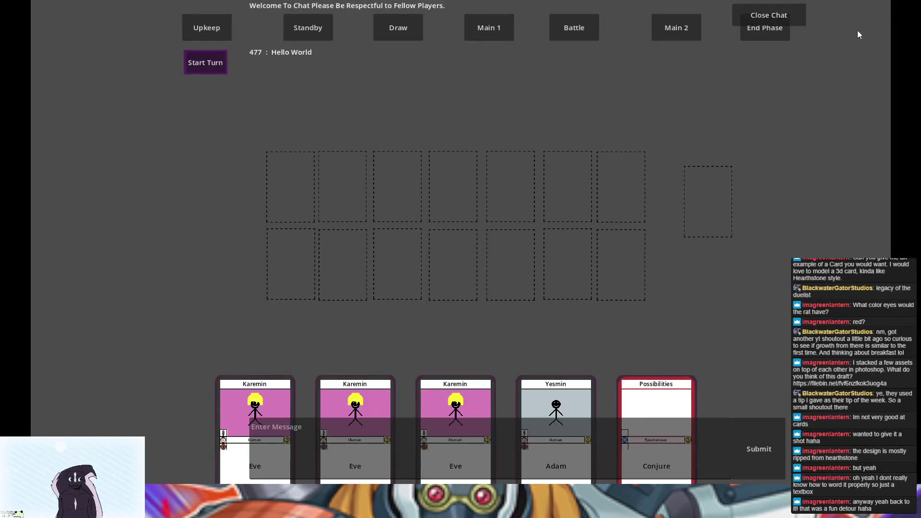
pyautogui.press('F8')
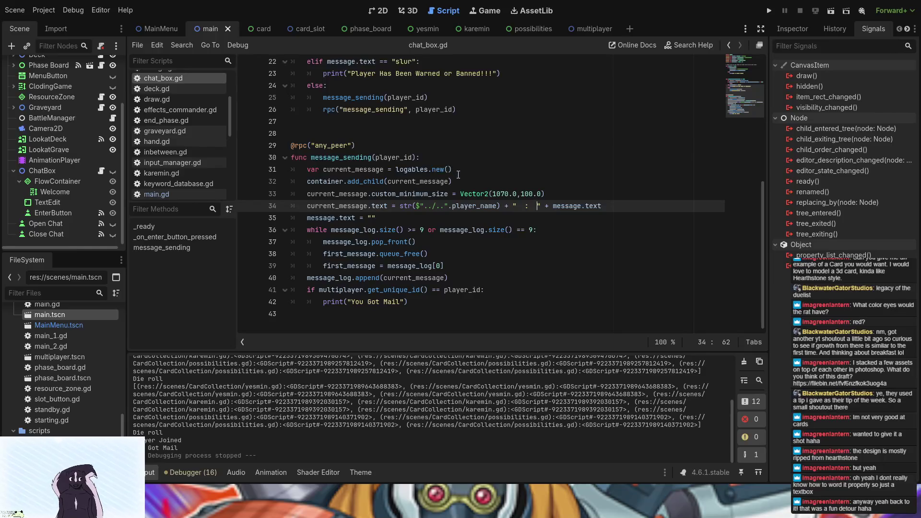
# Add sender_name as a second parameter in the message_sending header on line 30
pyautogui.click(463, 160)
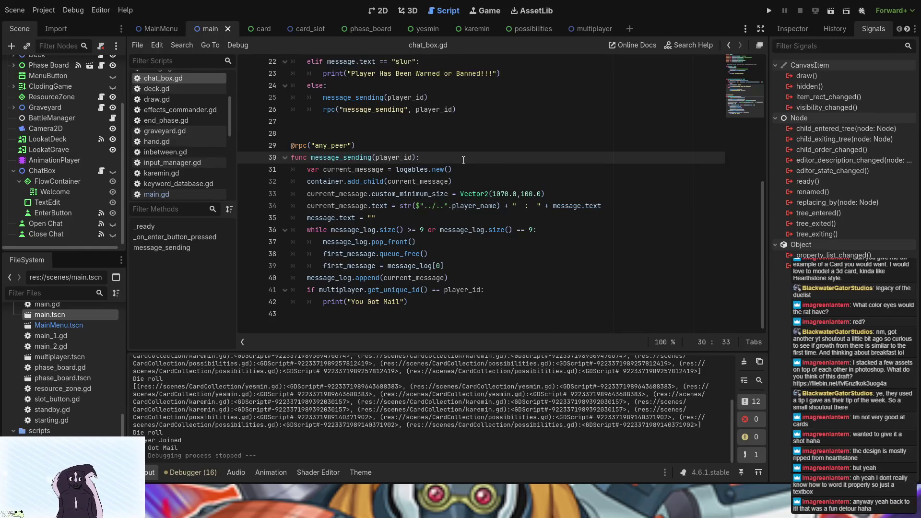
pyautogui.press('Return')
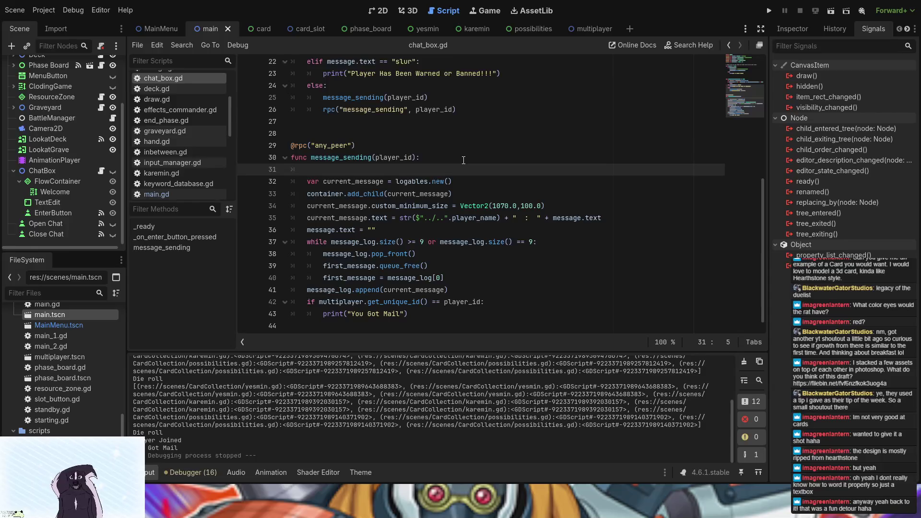
pyautogui.write('var')
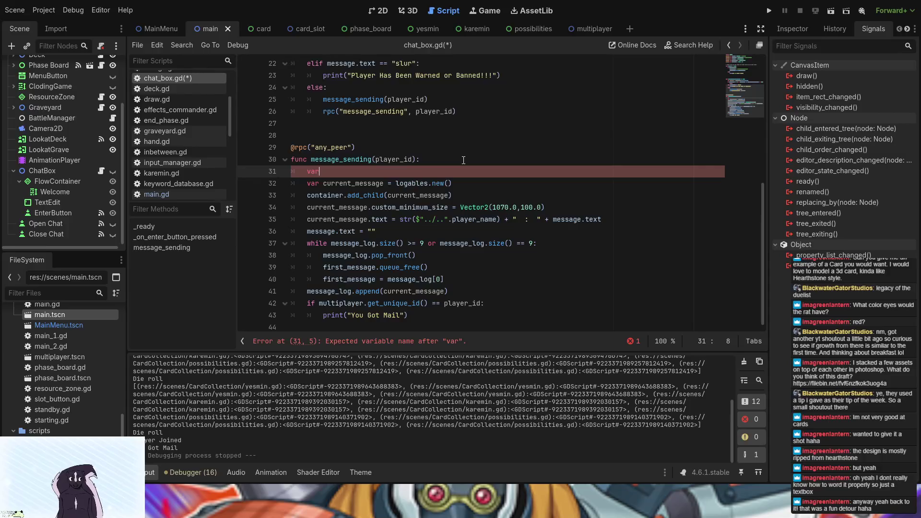
pyautogui.press('BackSpace')
pyautogui.press('BackSpace')
pyautogui.press('BackSpace')
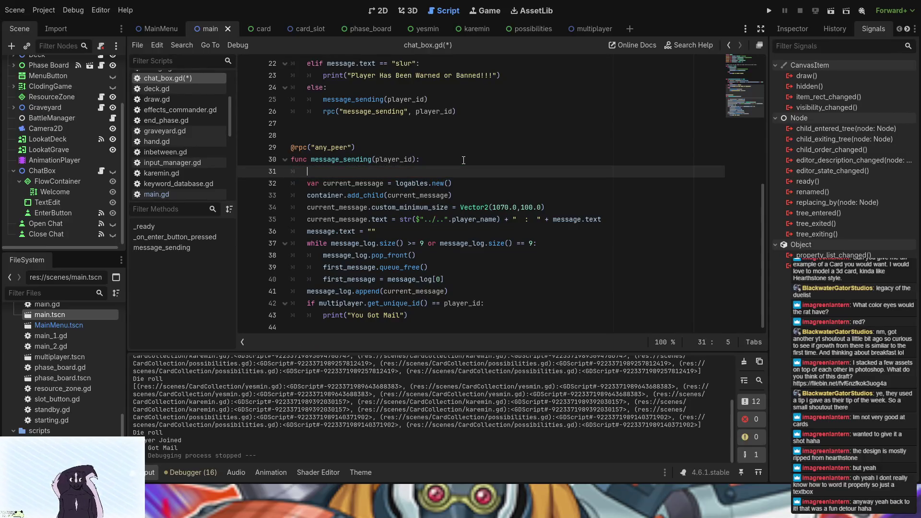
pyautogui.click(414, 159)
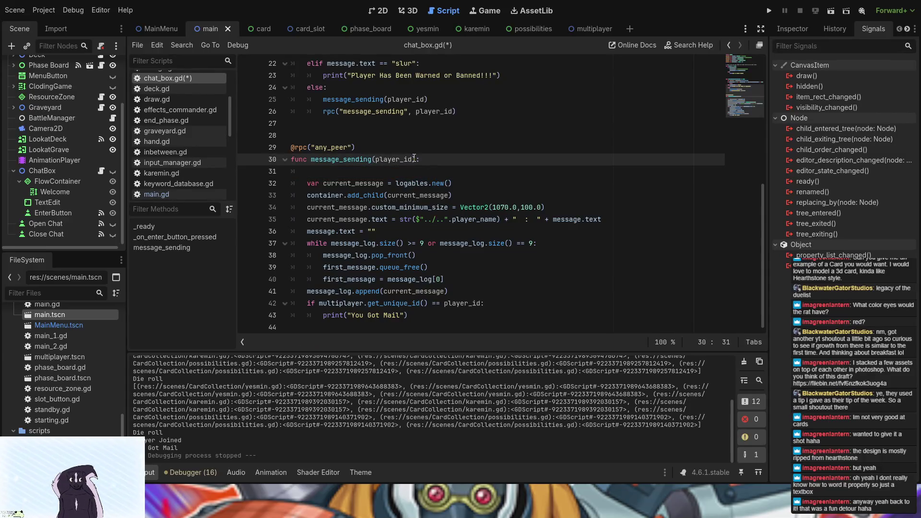
pyautogui.write(',sender')
pyautogui.press('BackSpace')
pyautogui.write('_name')
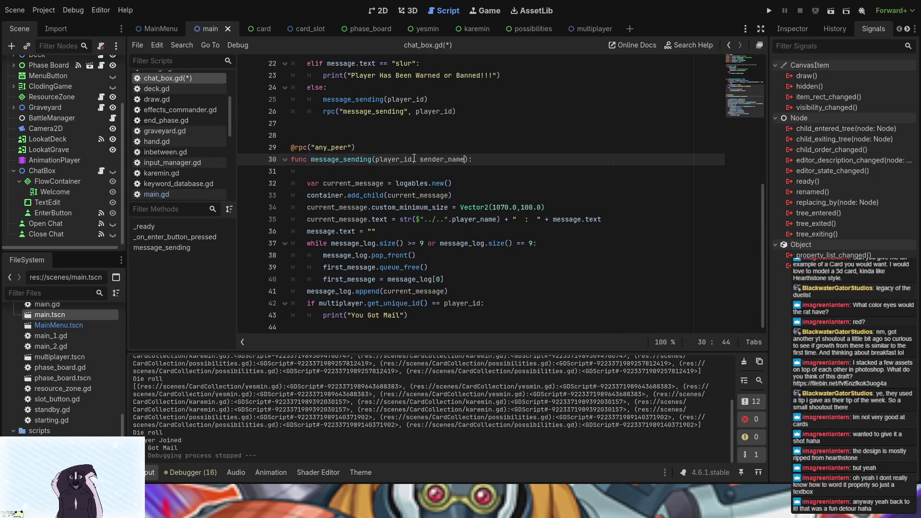
pyautogui.click(414, 171)
# Try passing the player_name path to both message_sending calls, then undo those edits
pyautogui.scroll(3, 424, 184)
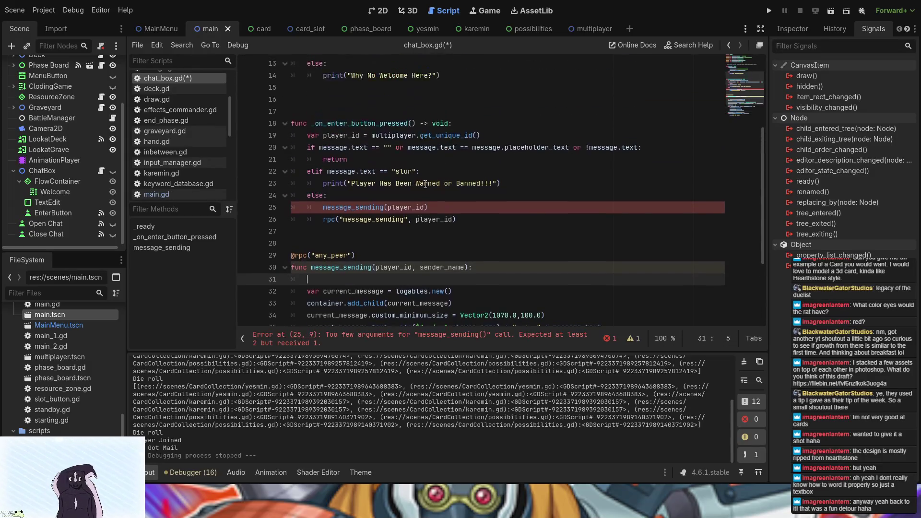
pyautogui.click(470, 207)
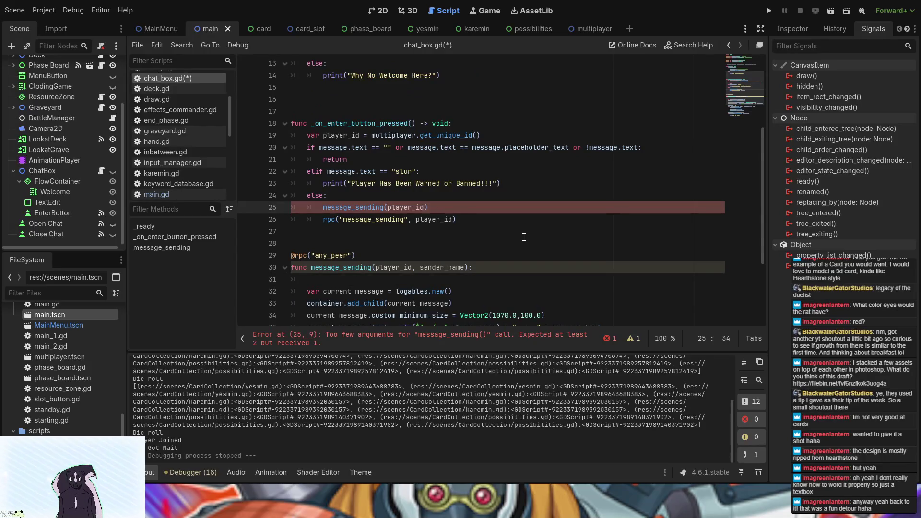
pyautogui.write(',')
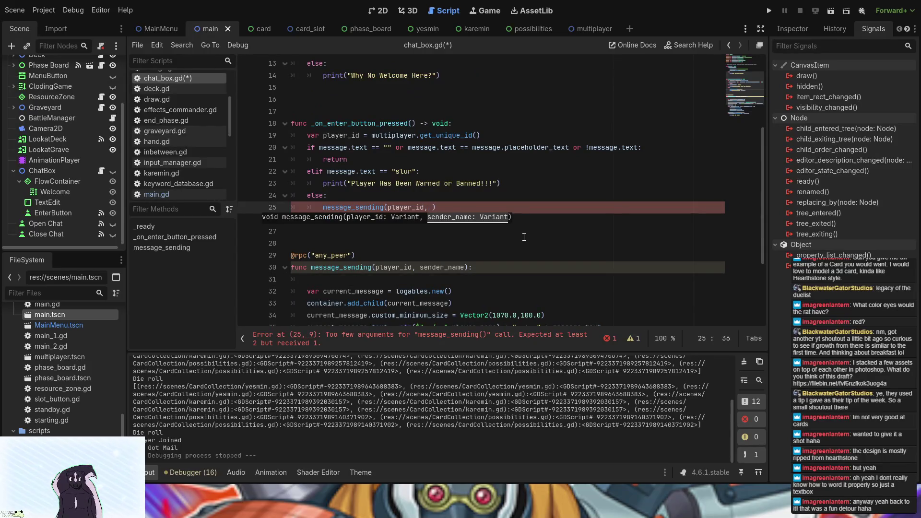
pyautogui.scroll(-3, 524, 237)
pyautogui.moveTo(497, 219); pyautogui.dragTo(417, 219)
pyautogui.hotkey('ctrl', 'c')
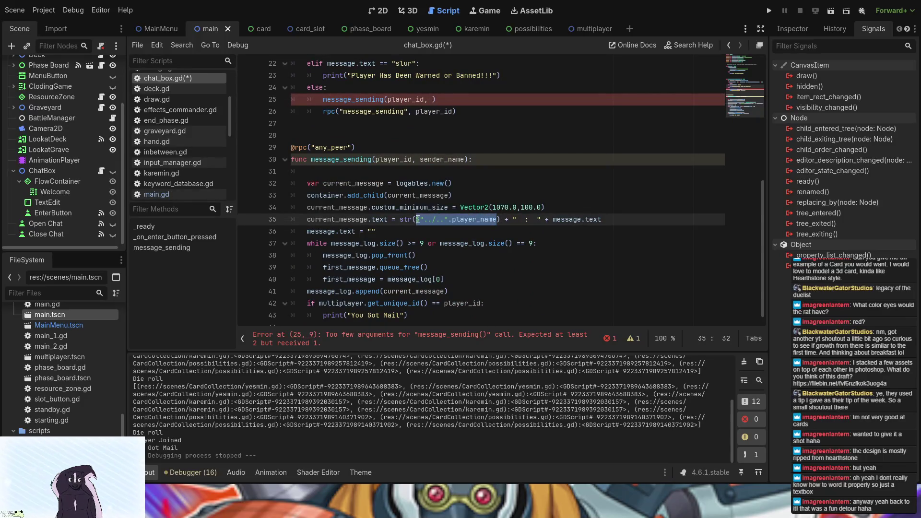
pyautogui.click(433, 99)
pyautogui.hotkey('ctrl', 'v')
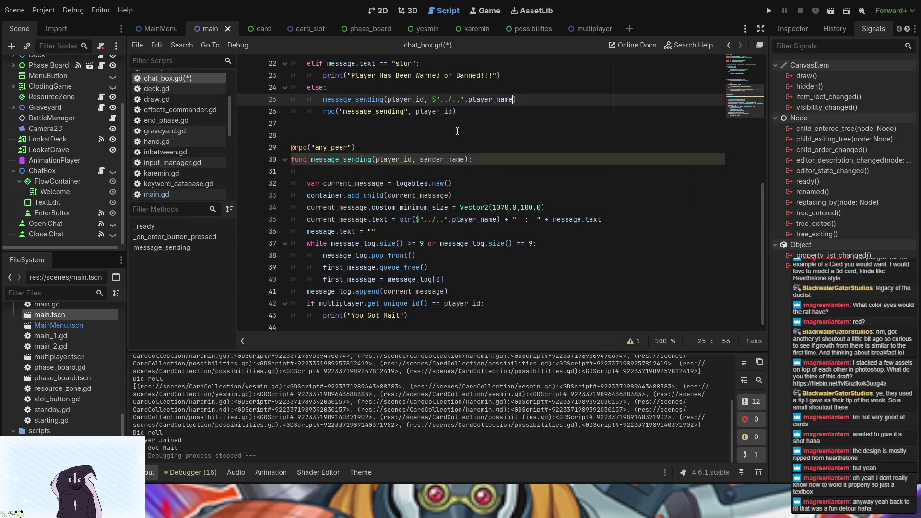
pyautogui.click(452, 111)
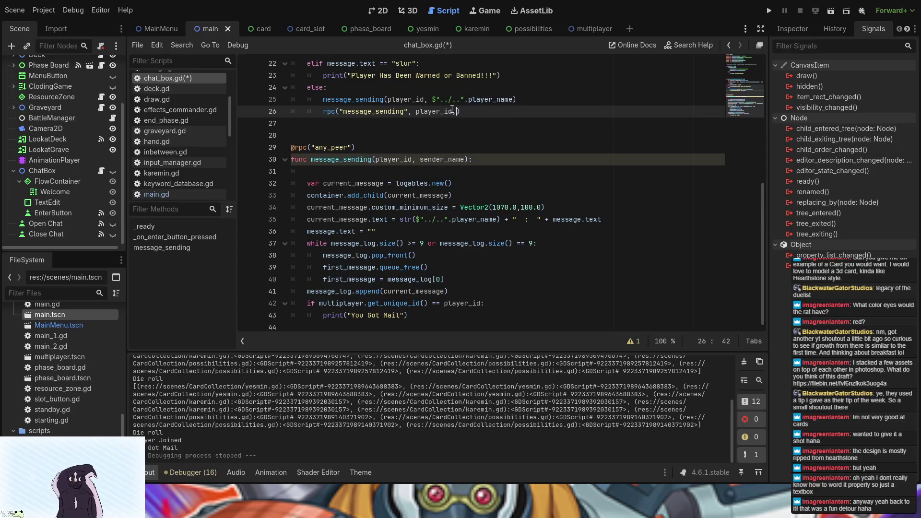
pyautogui.hotkey('ctrl', 'v')
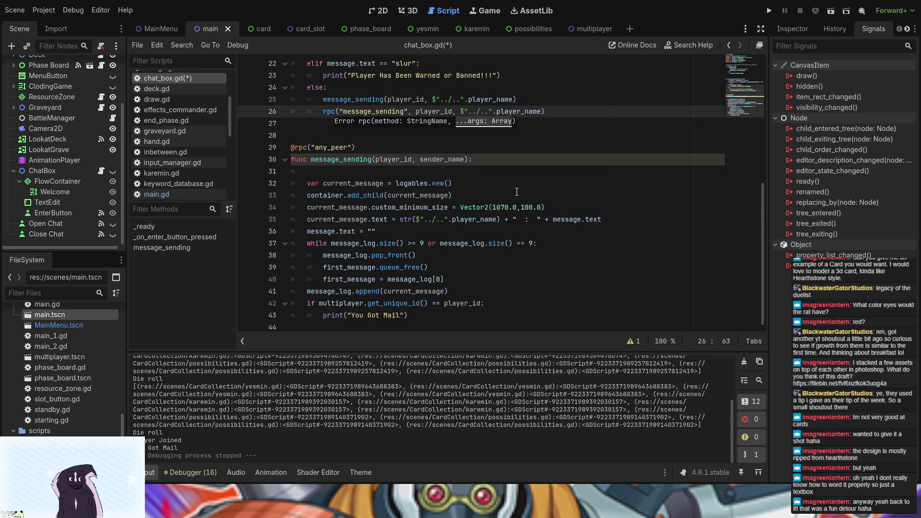
pyautogui.click(504, 164)
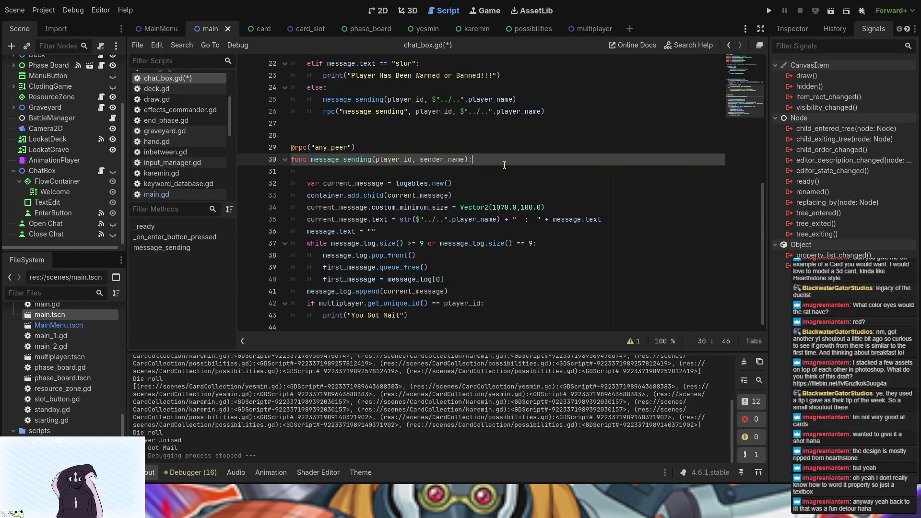
pyautogui.hotkey('ctrl', 'z')
pyautogui.hotkey('ctrl', 'z')
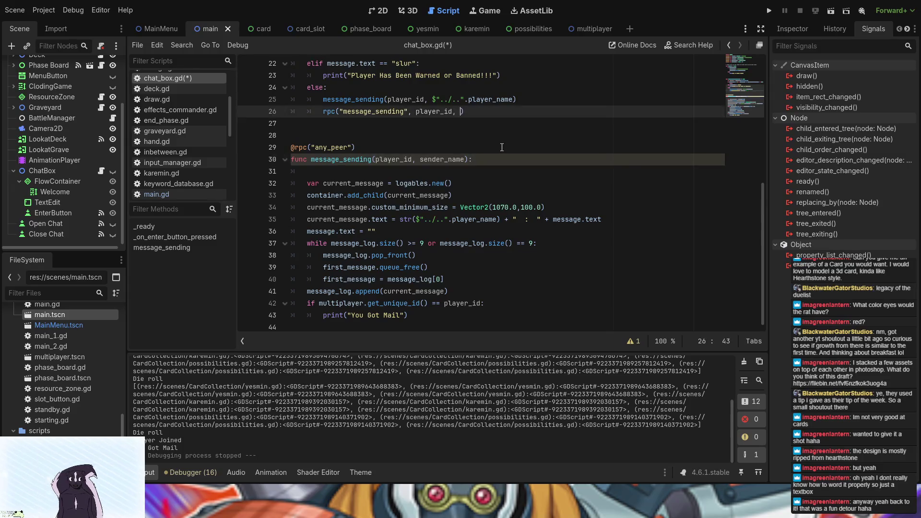
pyautogui.hotkey('ctrl', 'z')
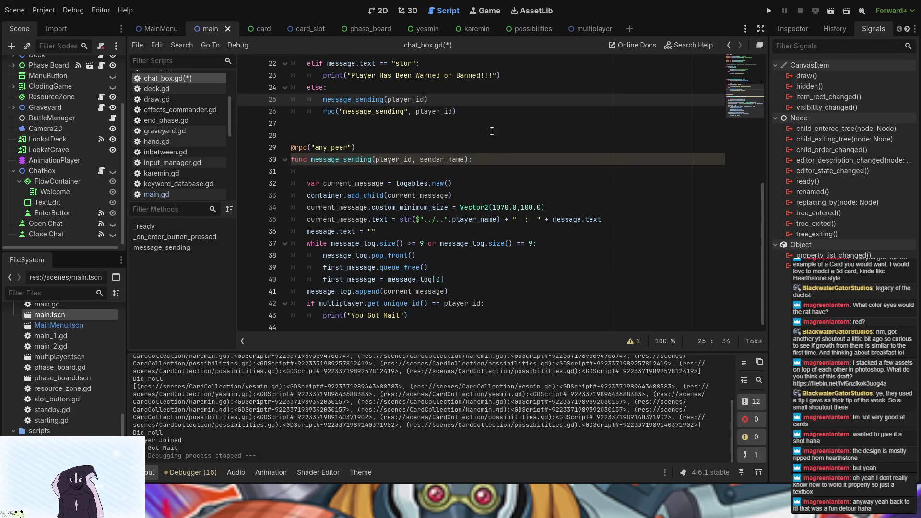
pyautogui.click(359, 83)
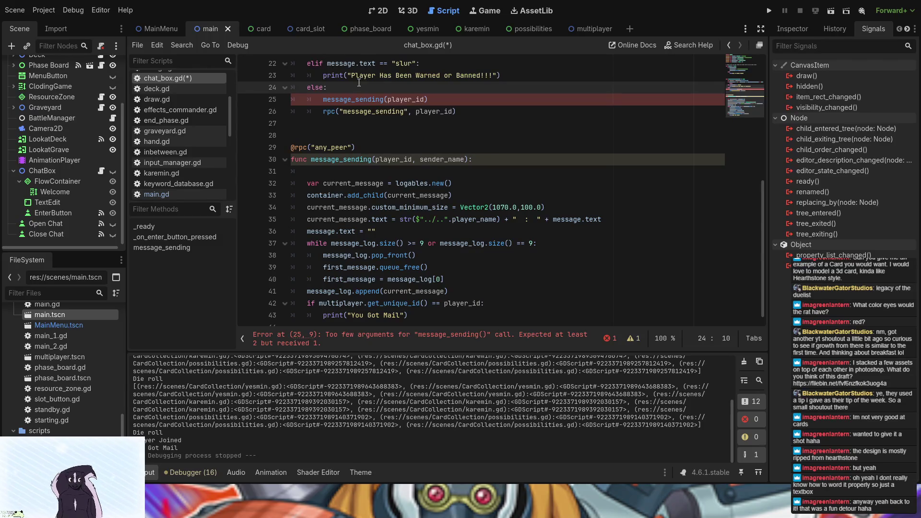
pyautogui.scroll(2, 359, 83)
pyautogui.click(486, 96)
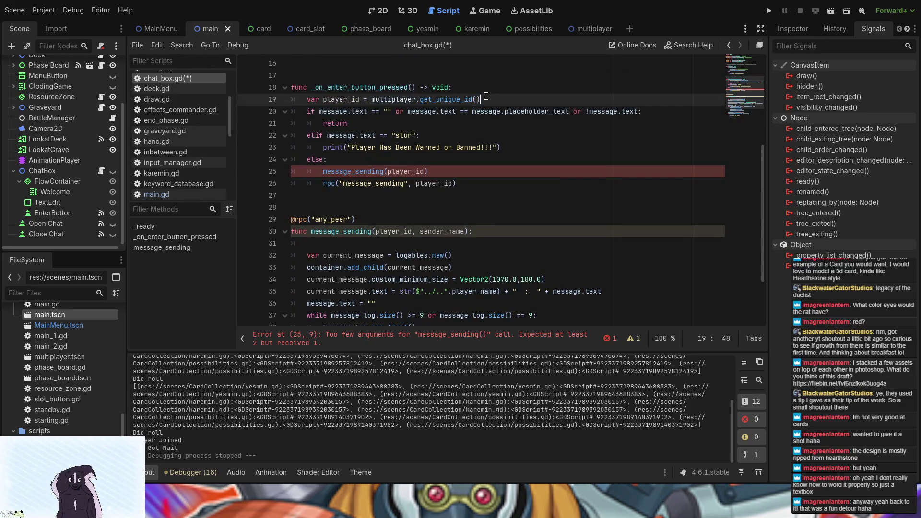
# Declare var Sender as the player_name path and pass Sender as the local call's second argument
pyautogui.press('Return')
pyautogui.write('var ')
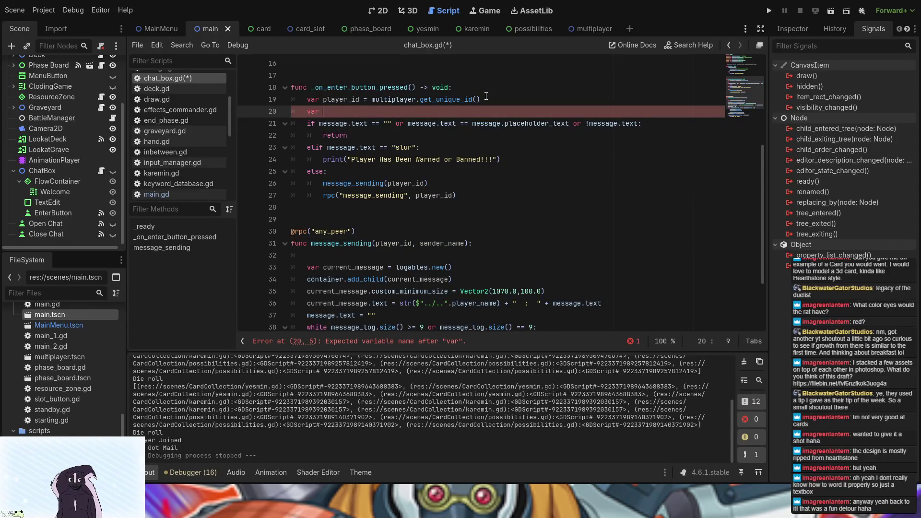
pyautogui.write('Sende')
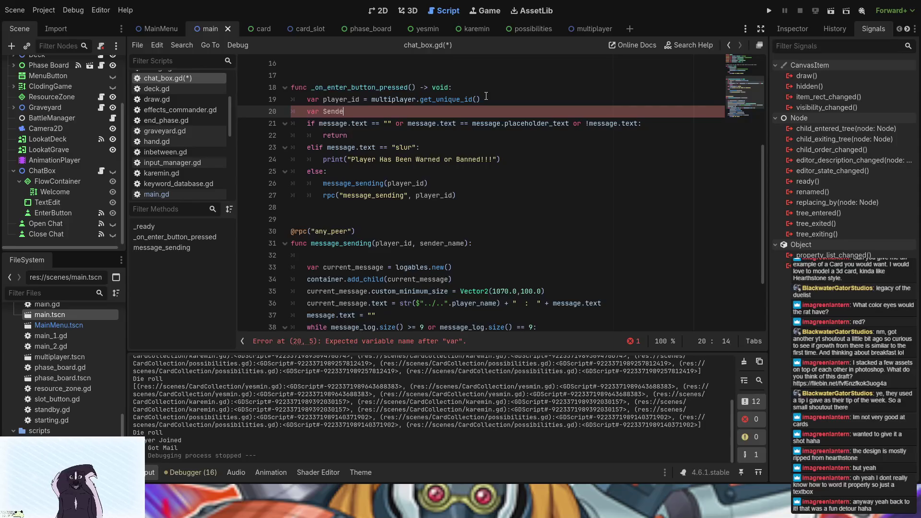
pyautogui.write('r =')
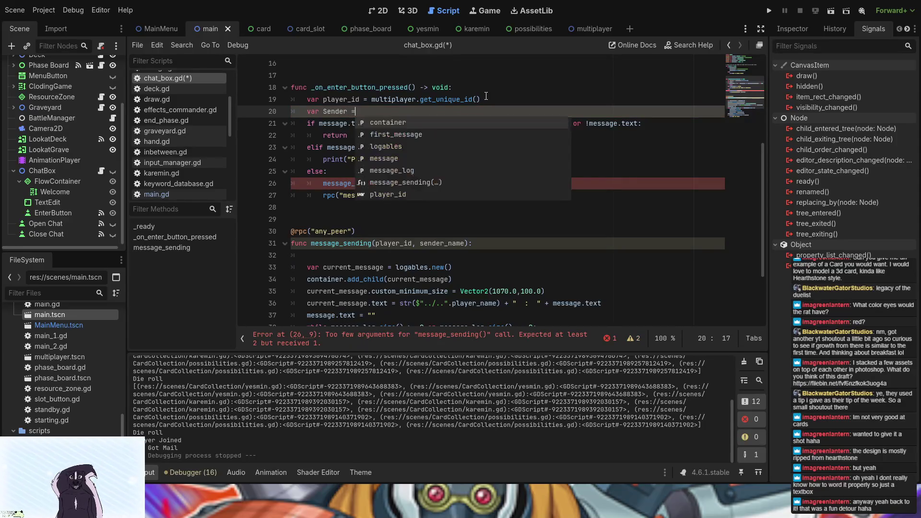
pyautogui.hotkey('ctrl', 'v')
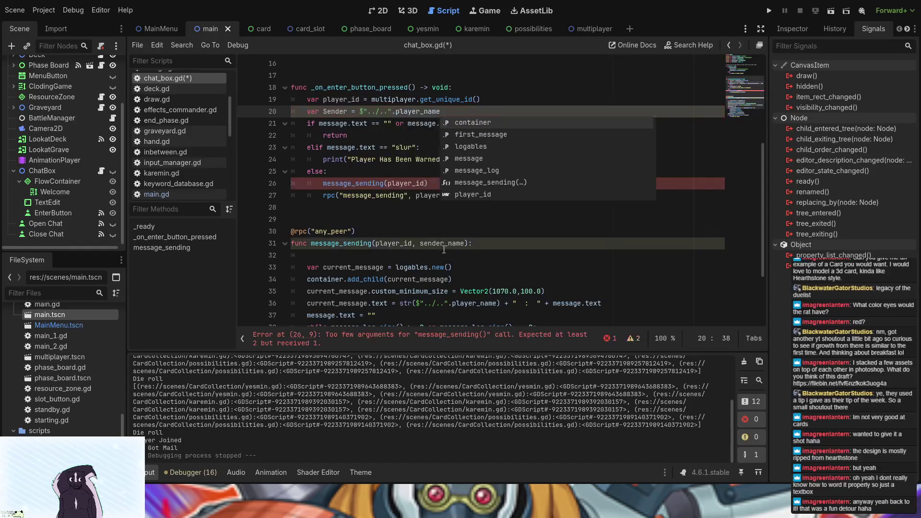
pyautogui.scroll(-1, 449, 261)
pyautogui.click(425, 147)
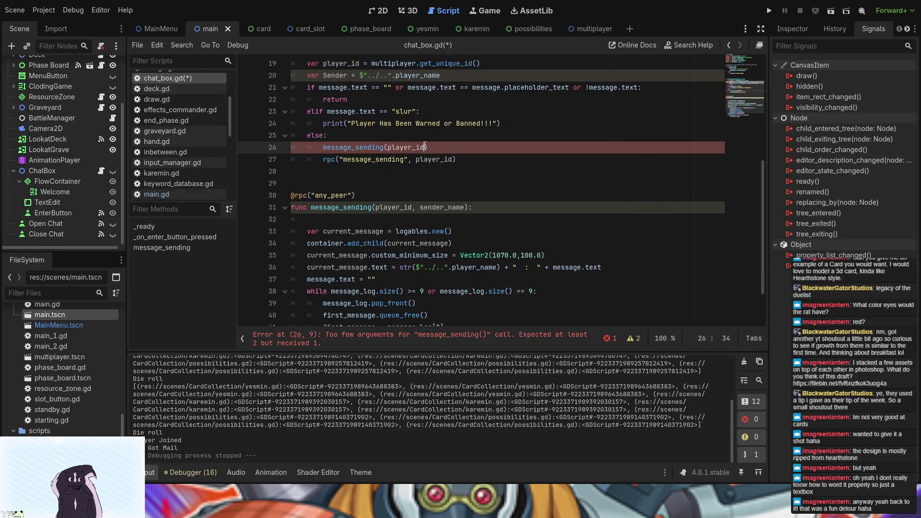
pyautogui.write(', ')
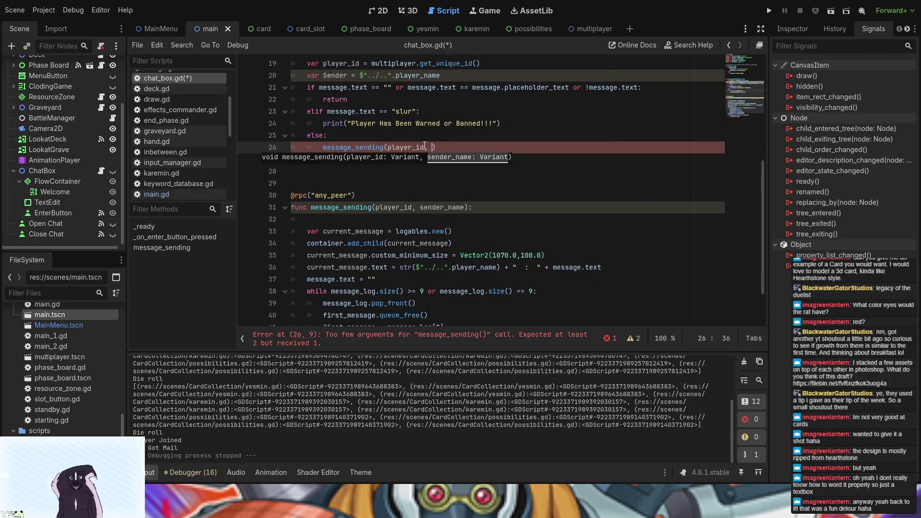
pyautogui.write('S')
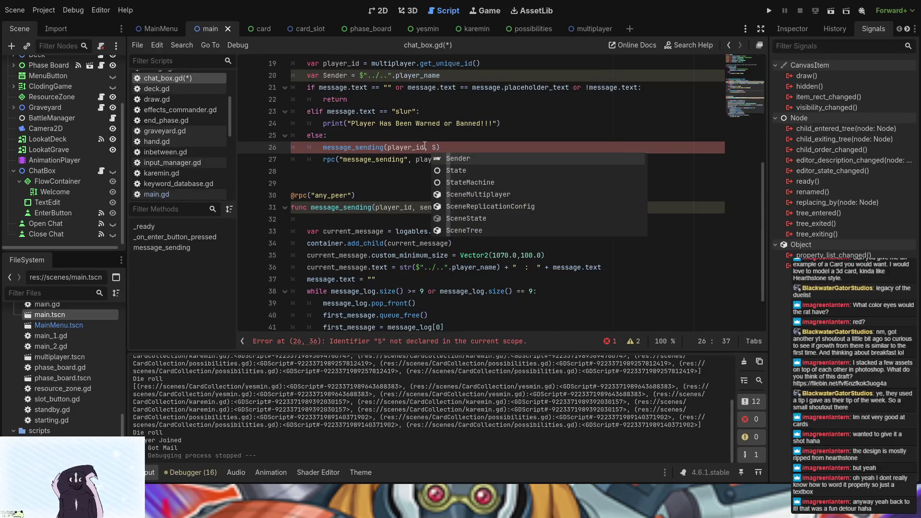
pyautogui.press('Return')
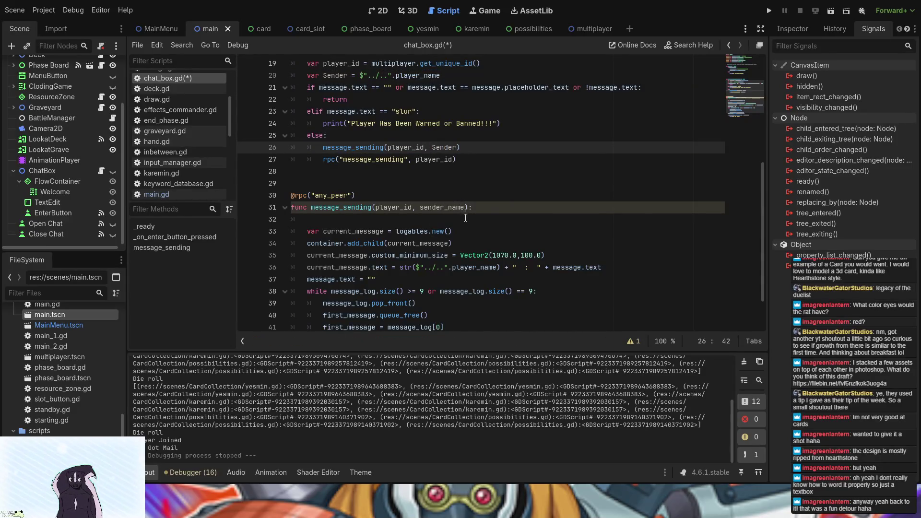
# Remove message_sending's blank line, replace the player_name lookup with sender_name, and run the project
pyautogui.click(454, 219)
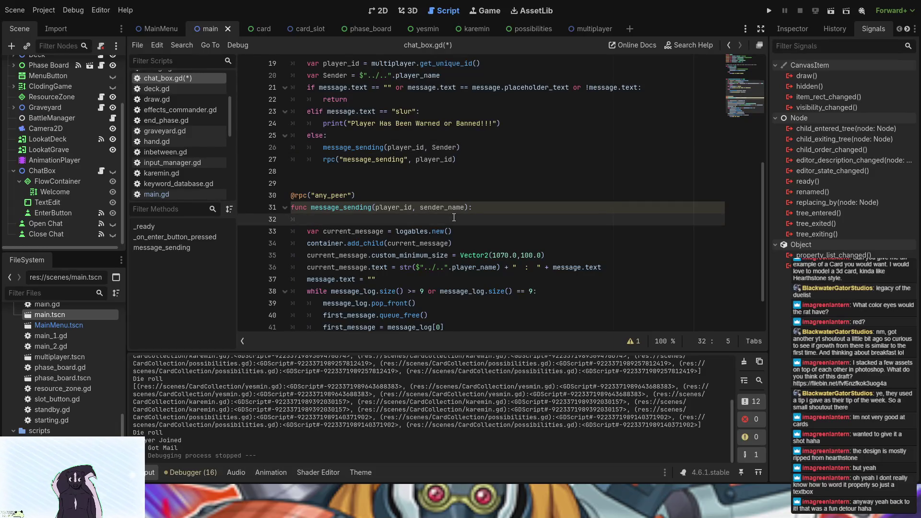
pyautogui.press('BackSpace')
pyautogui.press('BackSpace')
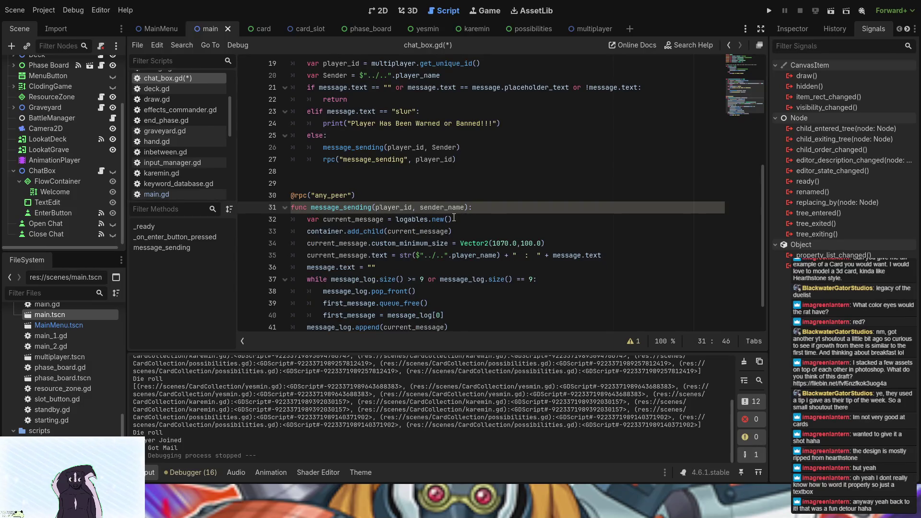
pyautogui.moveTo(499, 255); pyautogui.dragTo(417, 255)
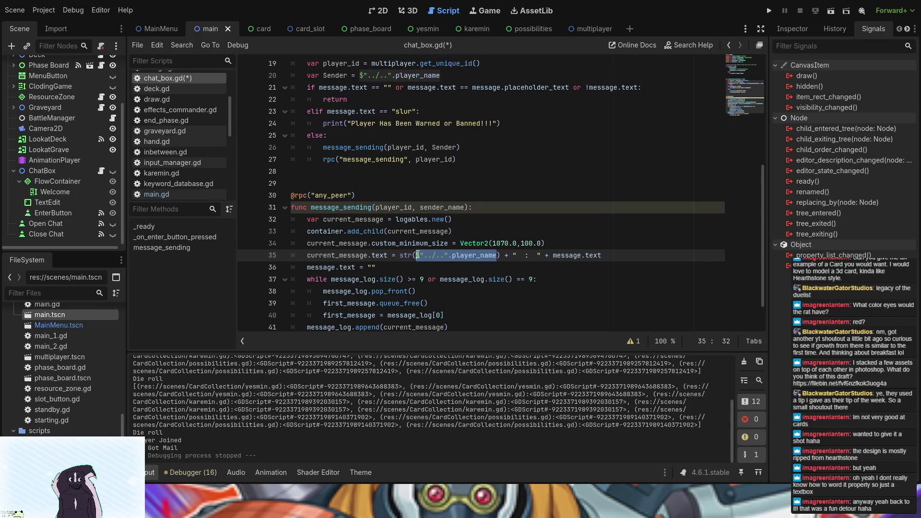
pyautogui.write('s')
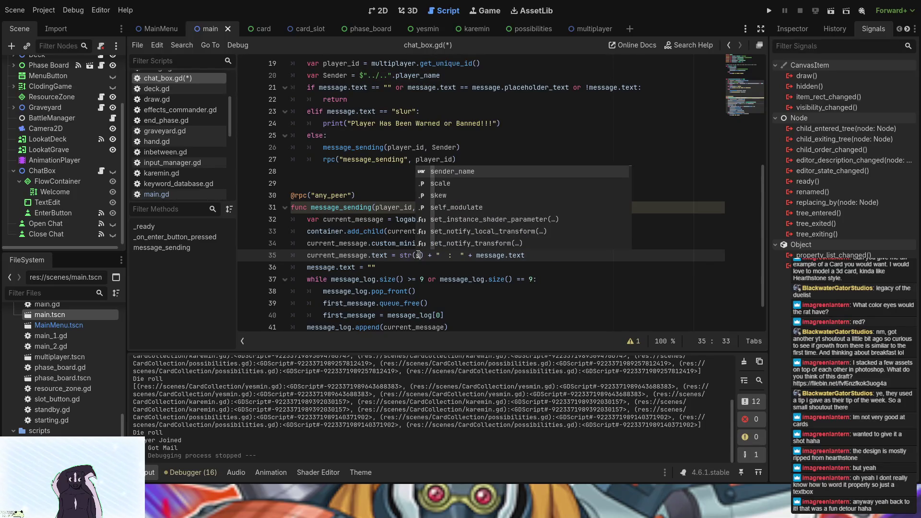
pyautogui.press('Return')
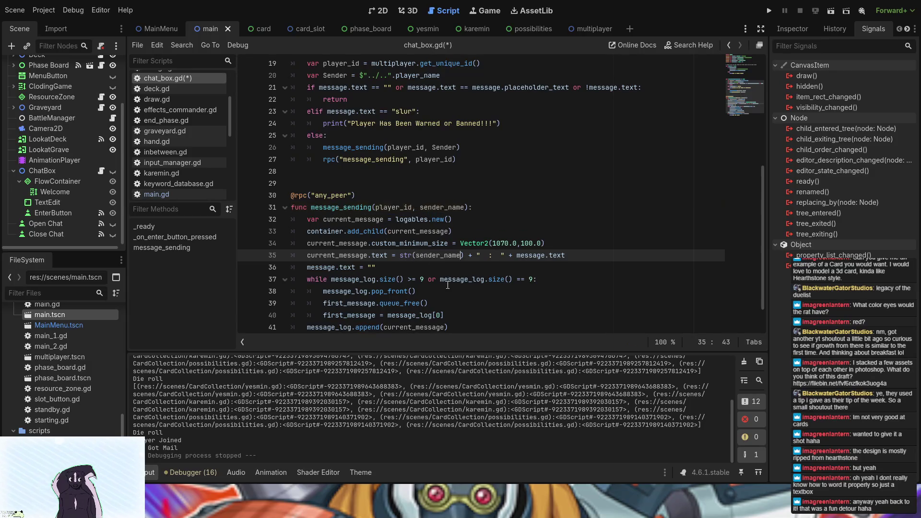
pyautogui.click(775, 11)
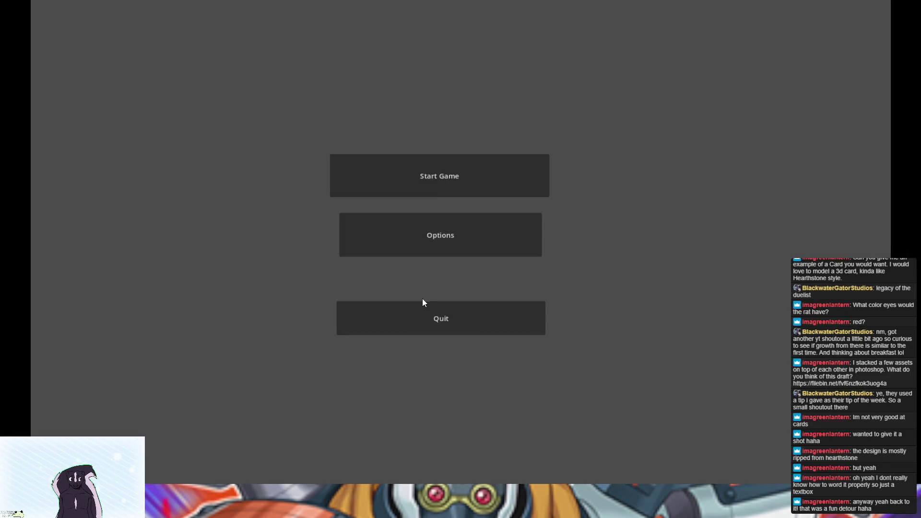
# Start a hosted game from the Test Multiplayer menu to load the card board
pyautogui.click(424, 182)
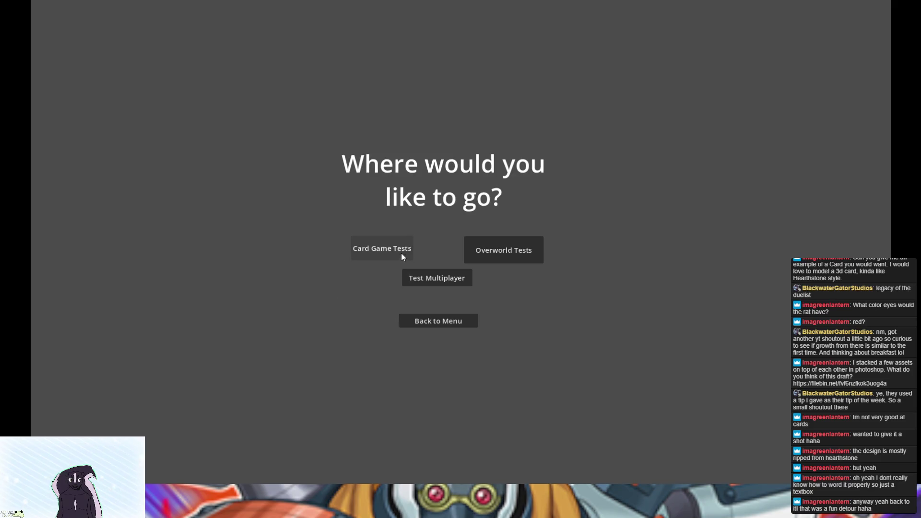
pyautogui.click(422, 282)
pyautogui.click(366, 264)
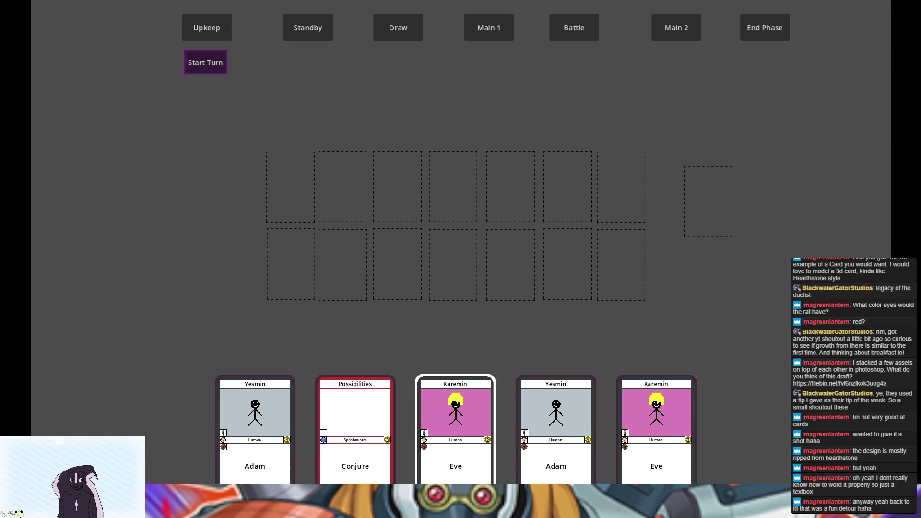
# Send 'Hello' in the chat so '457 : Hello' appears, then close the game window
pyautogui.press('Return')
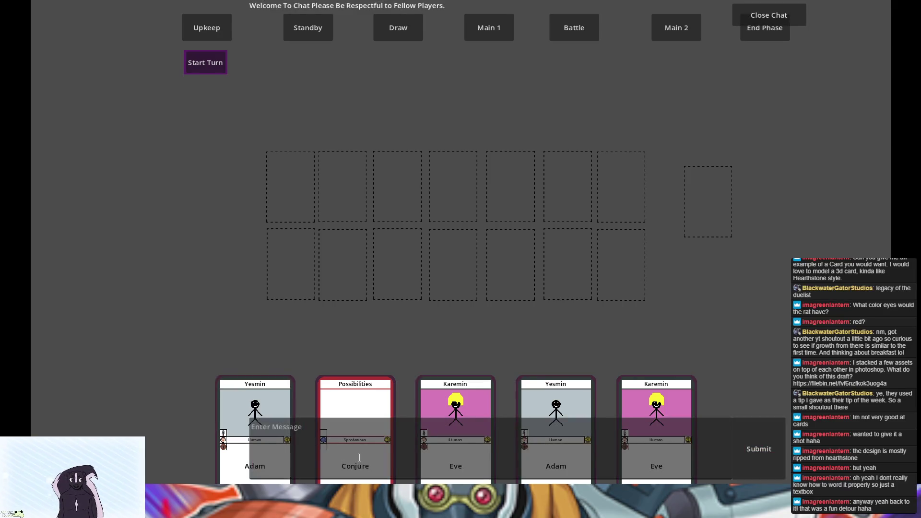
pyautogui.click(360, 458)
pyautogui.write('Hellow')
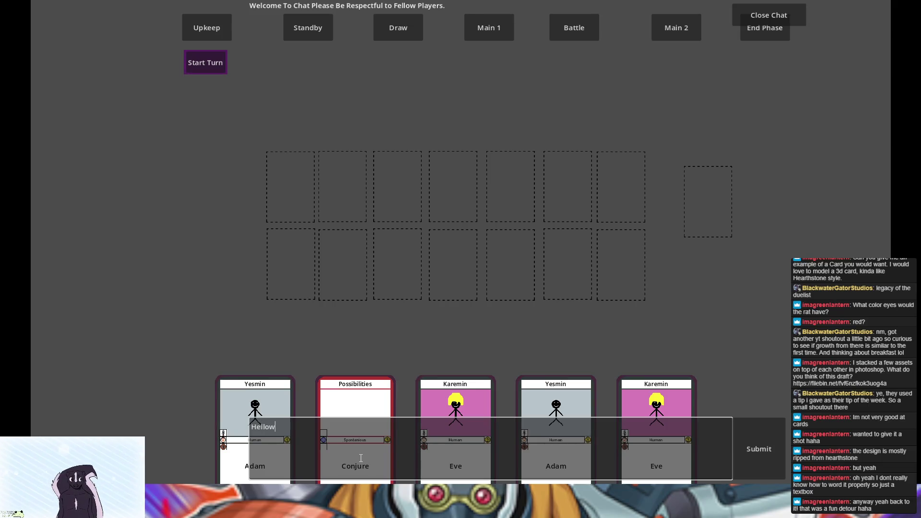
pyautogui.press('BackSpace')
pyautogui.click(759, 449)
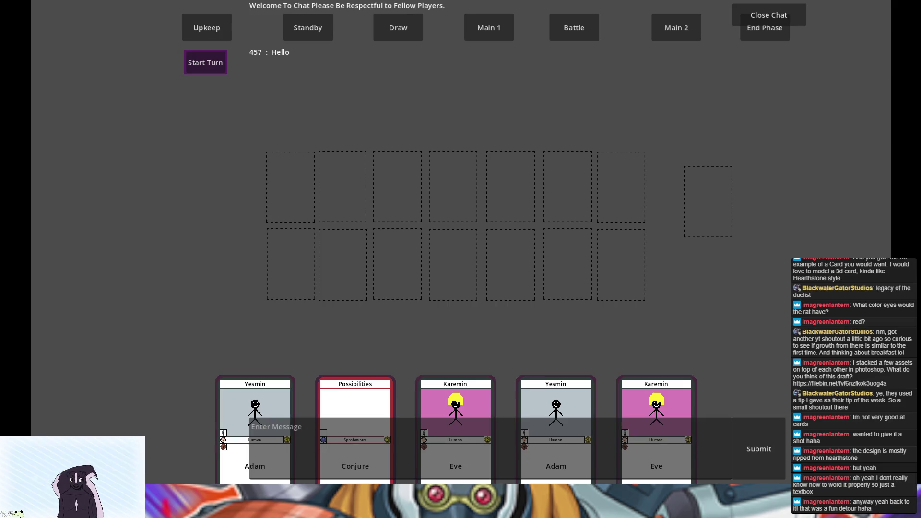
pyautogui.hotkey('alt', 'F4')
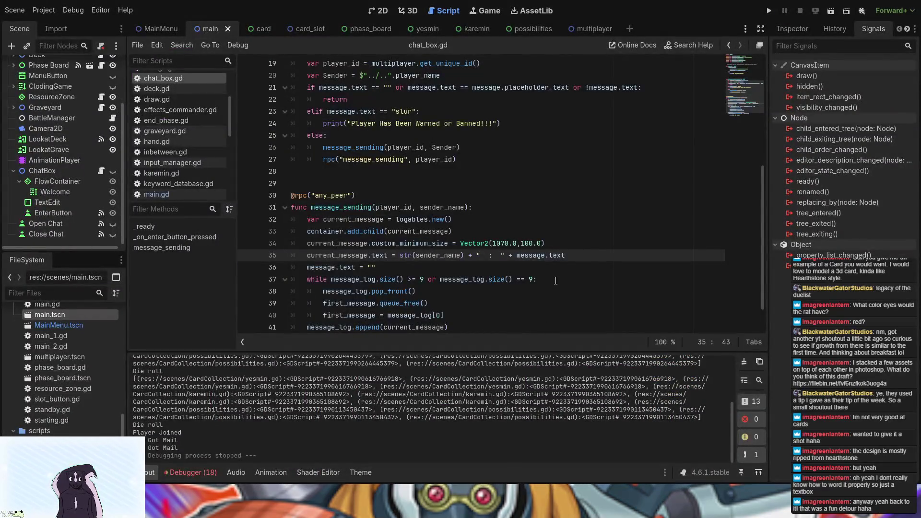
# Review Session 1's unused-parameter warnings for peer_id, new_position and delta in the debugger
pyautogui.click(204, 473)
pyautogui.click(159, 332)
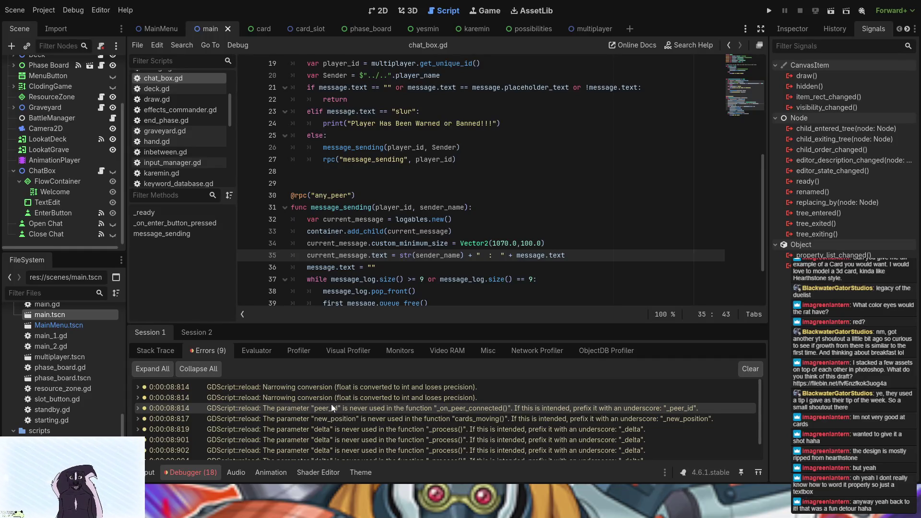
pyautogui.click(331, 403)
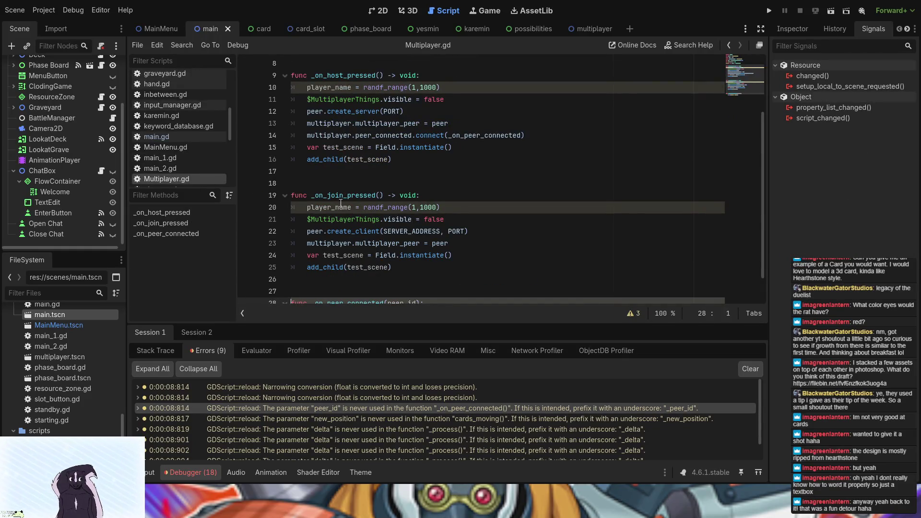
pyautogui.click(218, 418)
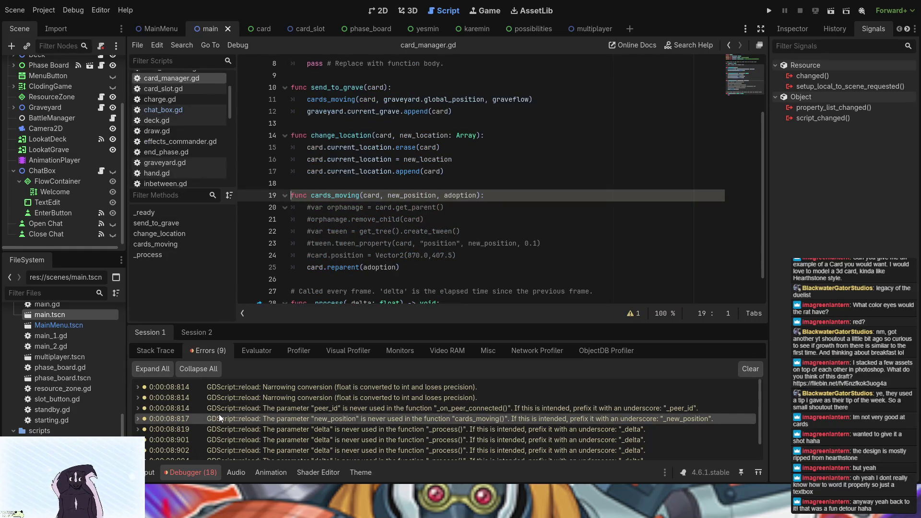
pyautogui.click(220, 427)
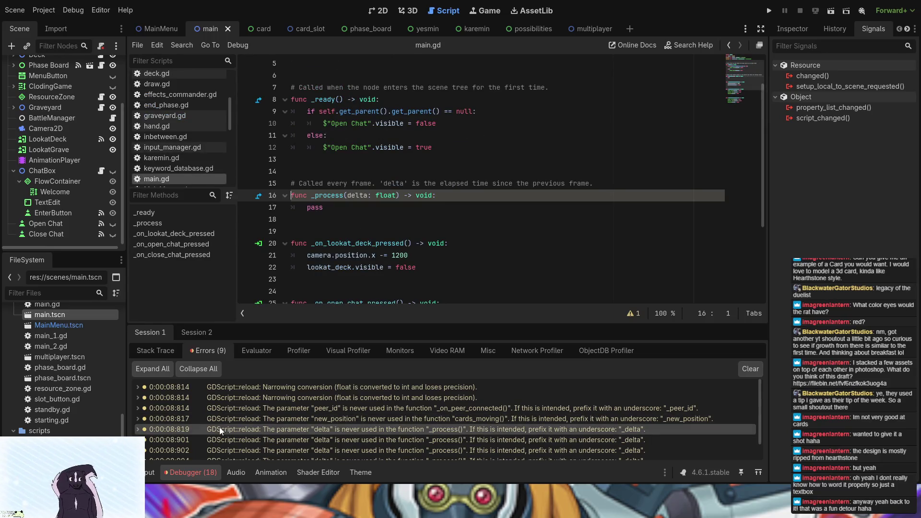
# Look at Multiplayer.gd in the multiplayer scene, then open chat_box.gd from the main scene's ChatBox
pyautogui.click(588, 31)
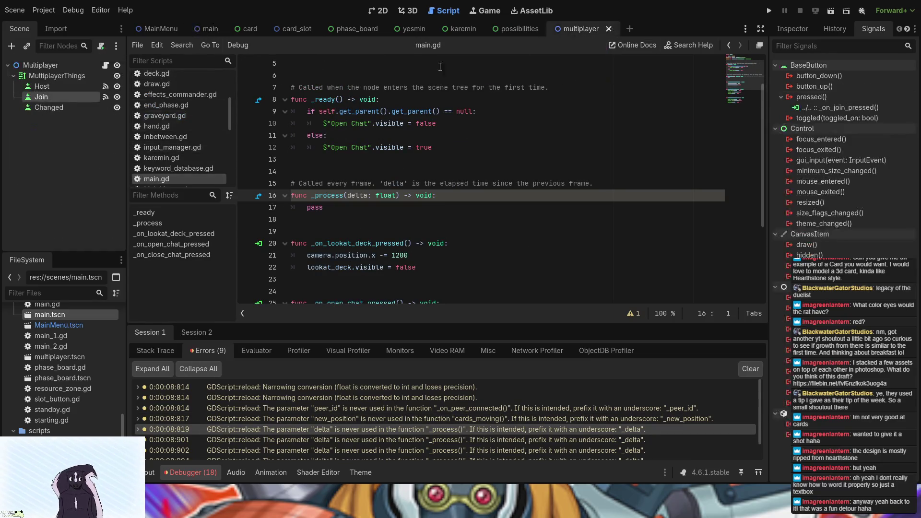
pyautogui.click(105, 65)
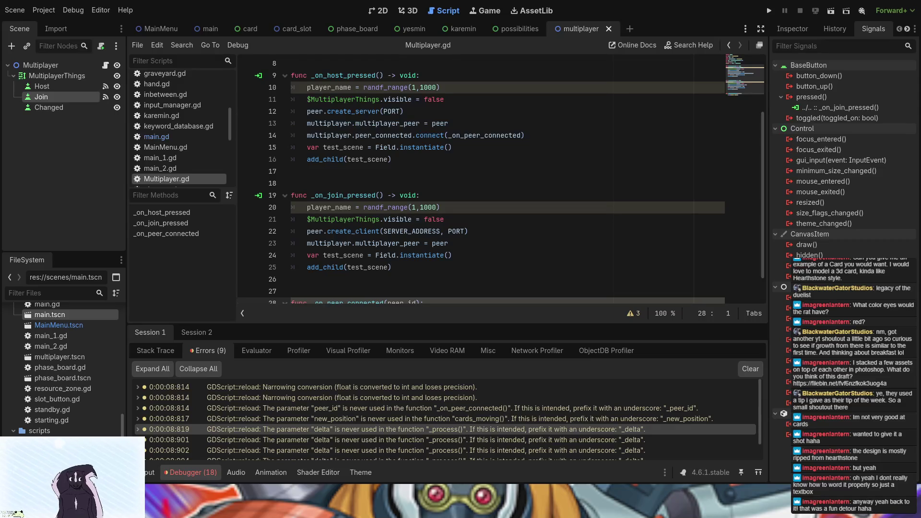
pyautogui.click(211, 28)
pyautogui.scroll(-3, 87, 191)
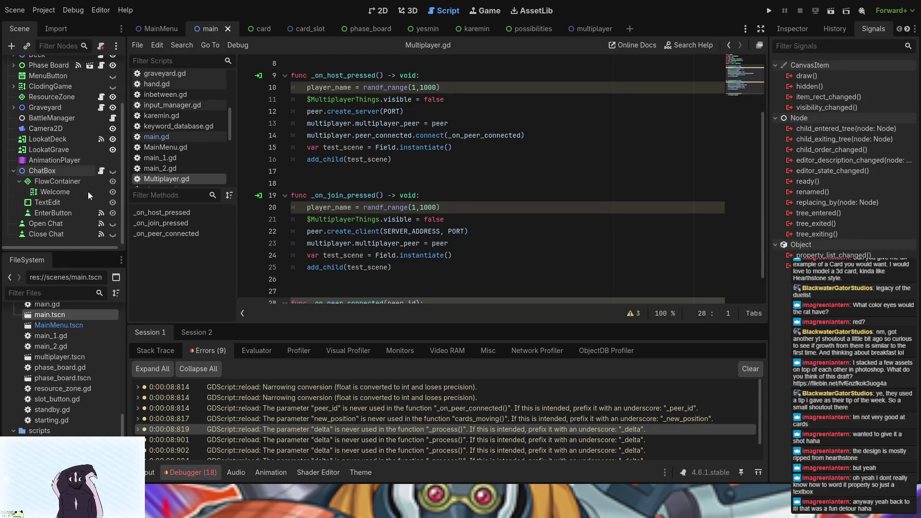
pyautogui.click(101, 172)
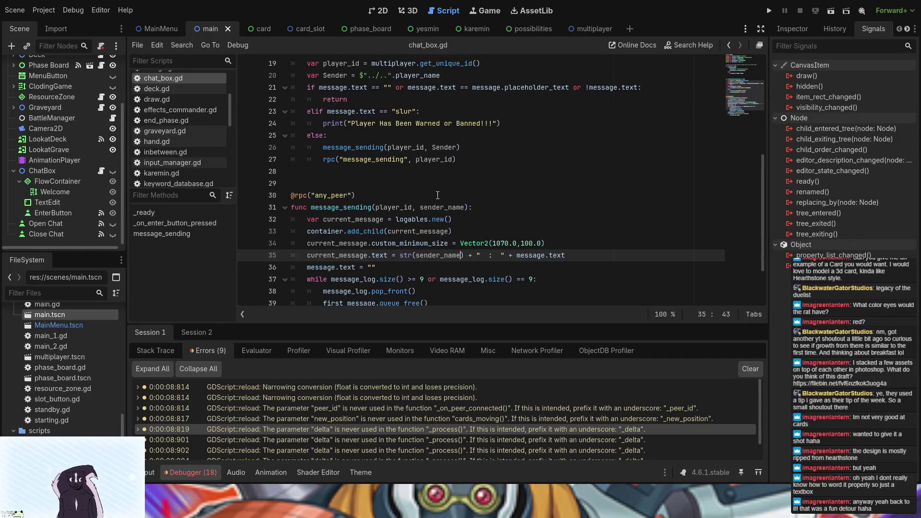
# Add message.text as an argument after Sender on line 26
pyautogui.scroll(1, 438, 195)
pyautogui.scroll(-1, 435, 197)
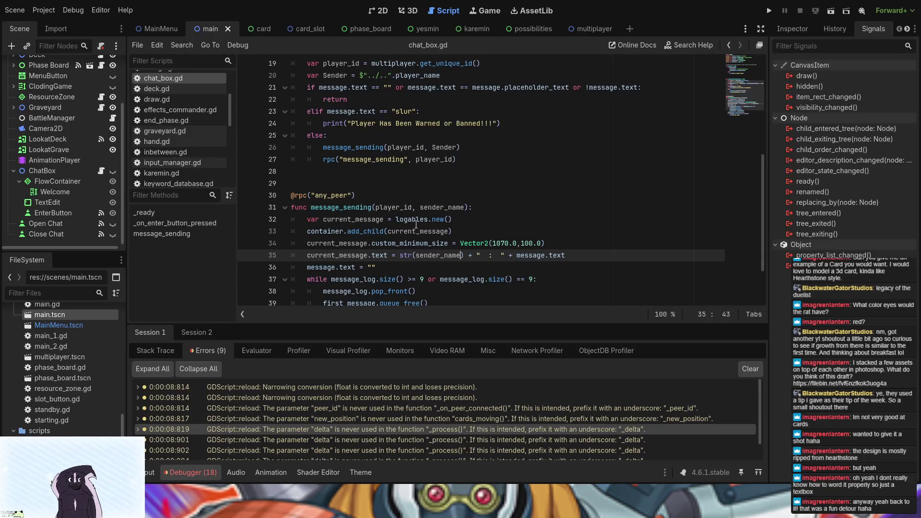
pyautogui.scroll(2, 418, 183)
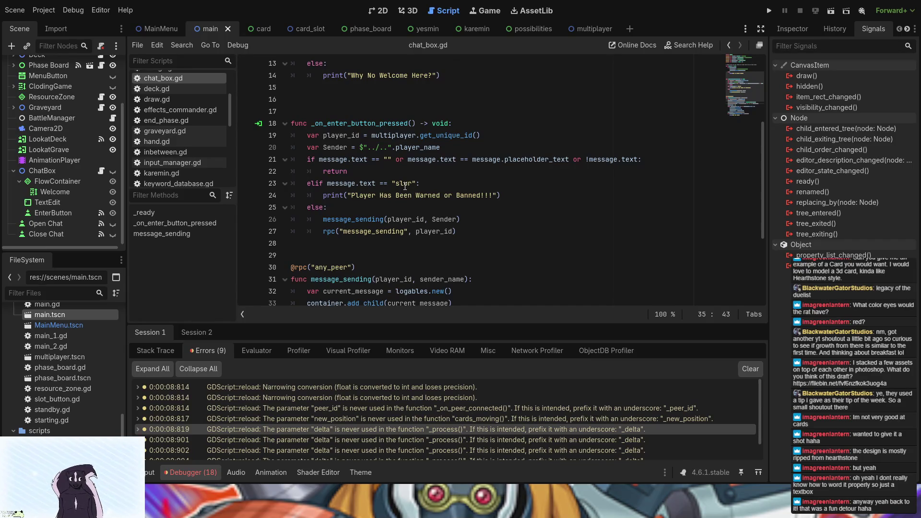
pyautogui.click(456, 219)
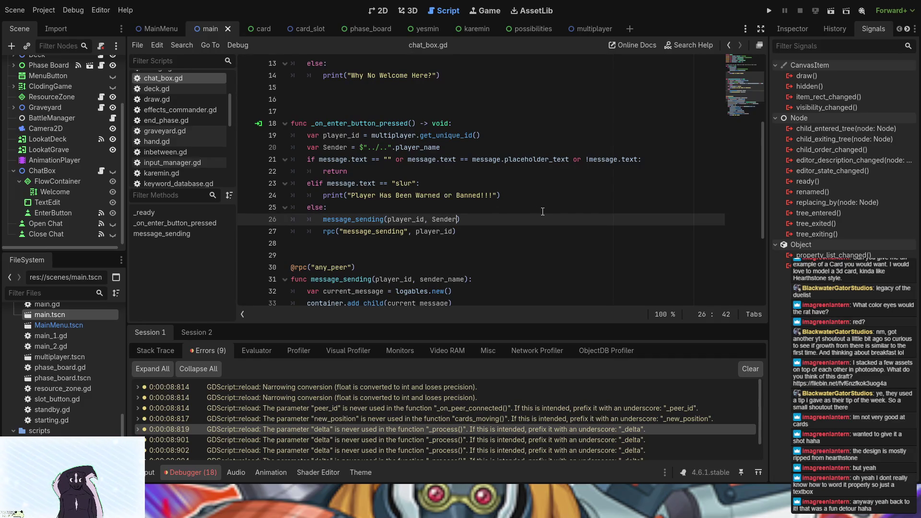
pyautogui.write(', me')
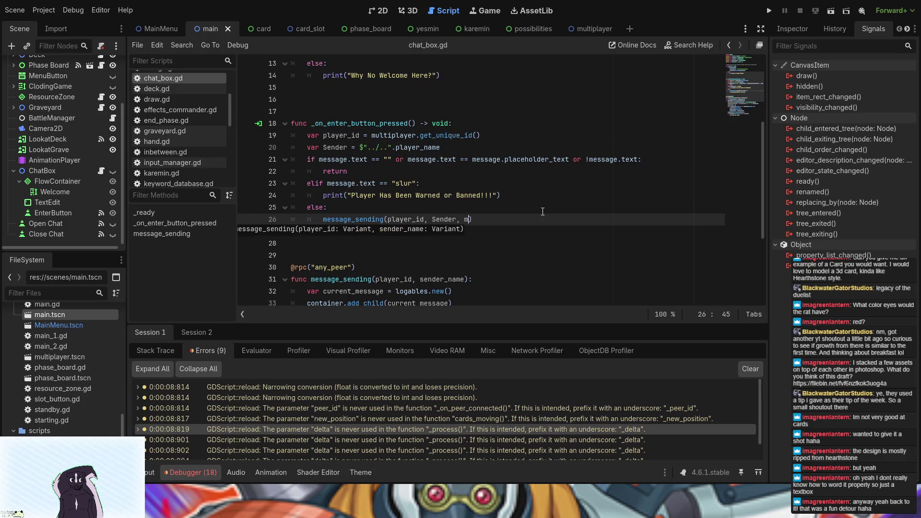
pyautogui.press('Return')
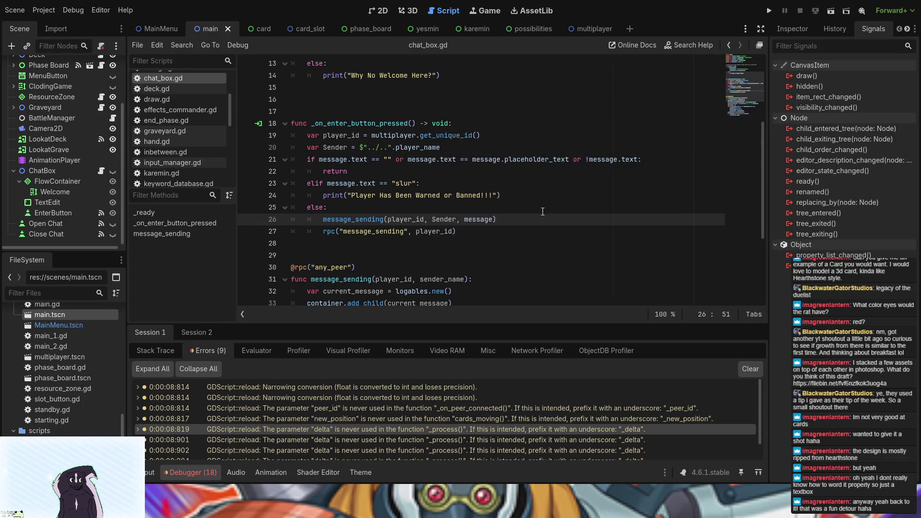
pyautogui.write('.text')
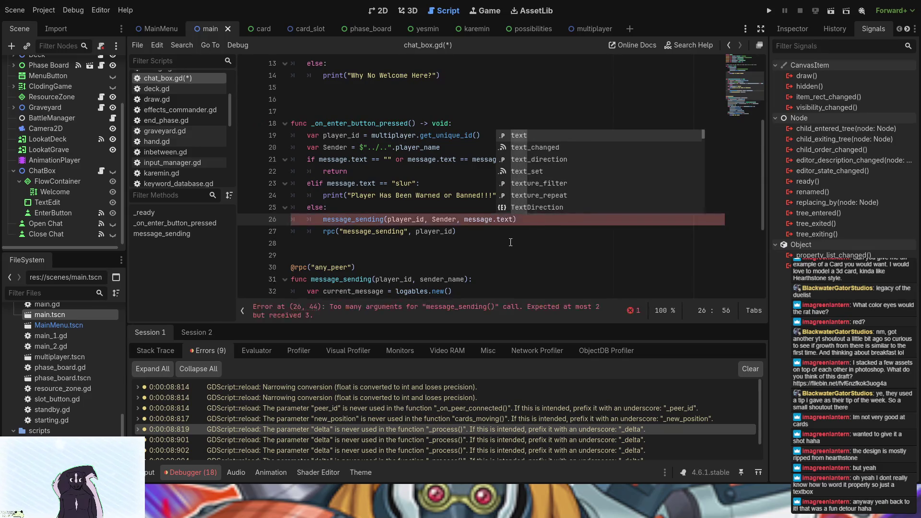
# Add a letter parameter after sender_name and append letter instead of message.text on line 35
pyautogui.scroll(-3, 528, 230)
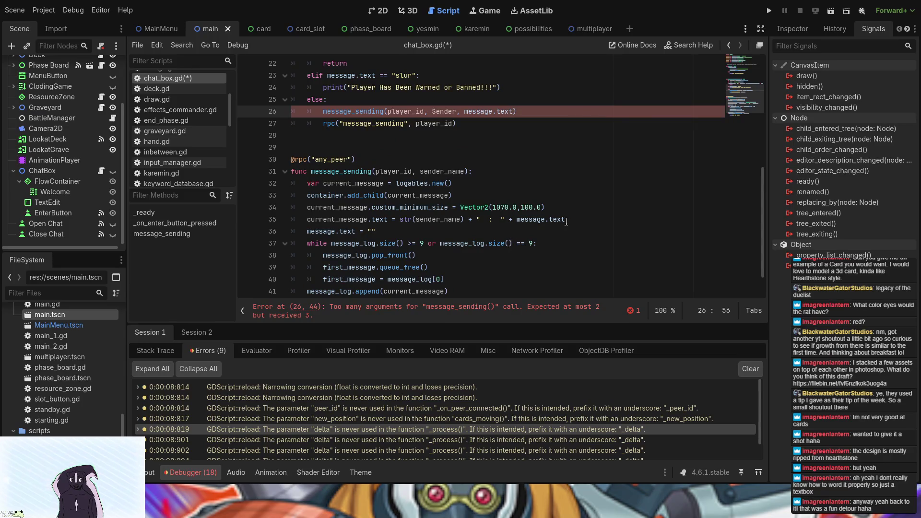
pyautogui.click(464, 171)
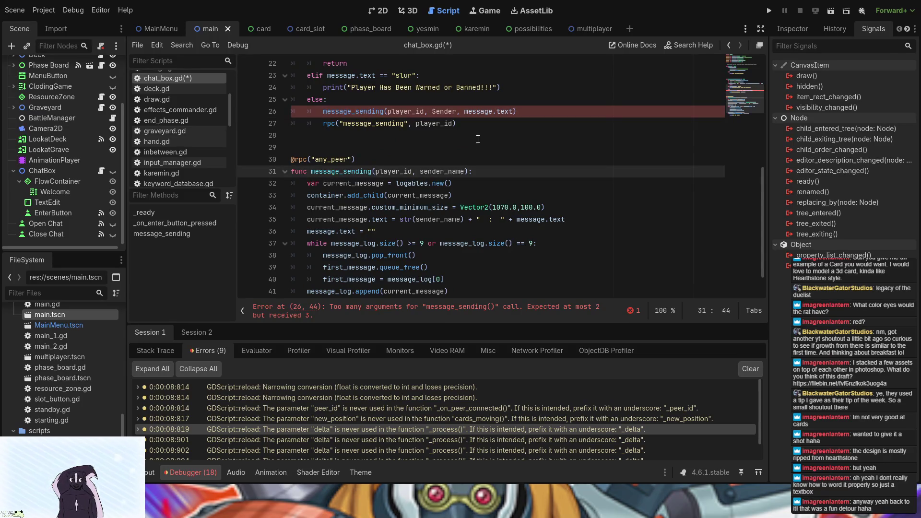
pyautogui.write(', l')
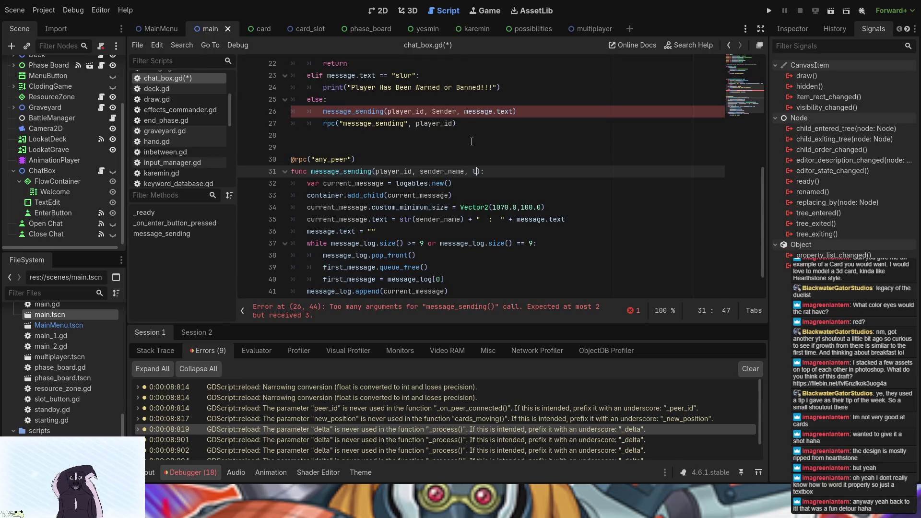
pyautogui.write('etter')
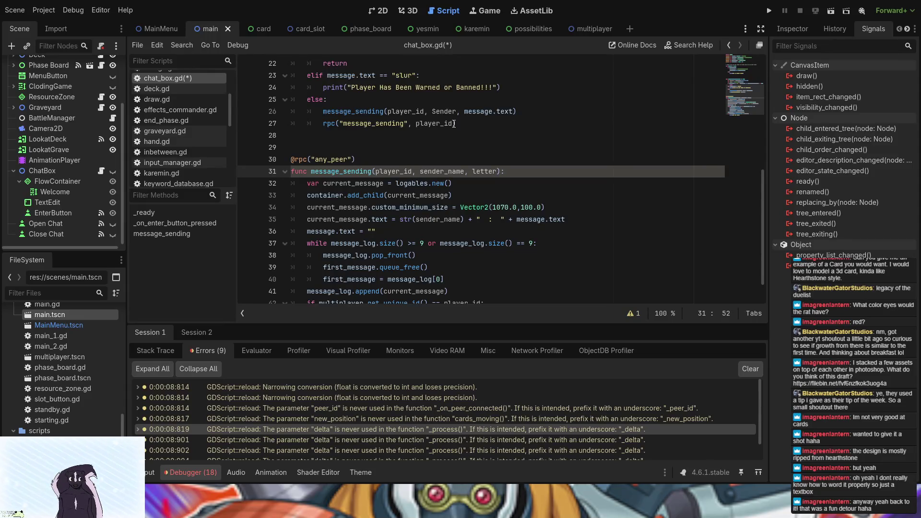
pyautogui.moveTo(565, 219); pyautogui.dragTo(517, 219)
pyautogui.write('letter')
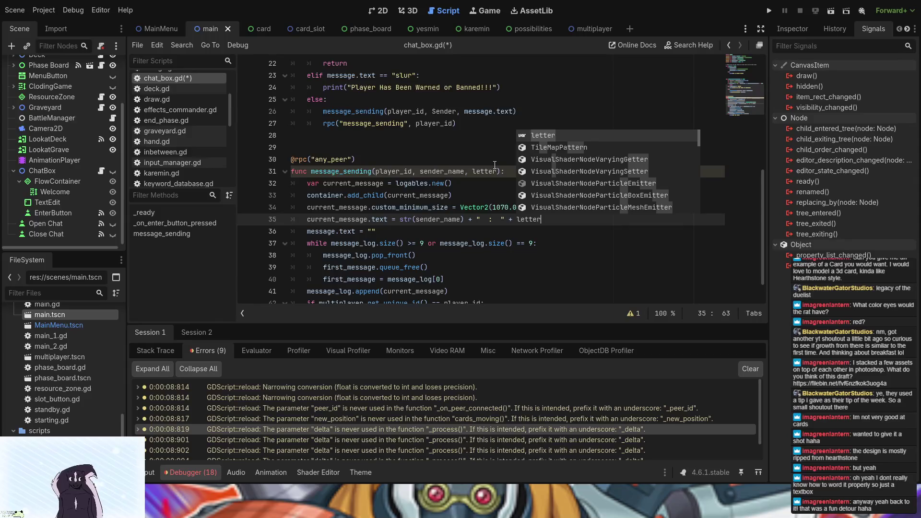
# Type the letter parameter as String on line 31
pyautogui.click(497, 171)
pyautogui.write(':')
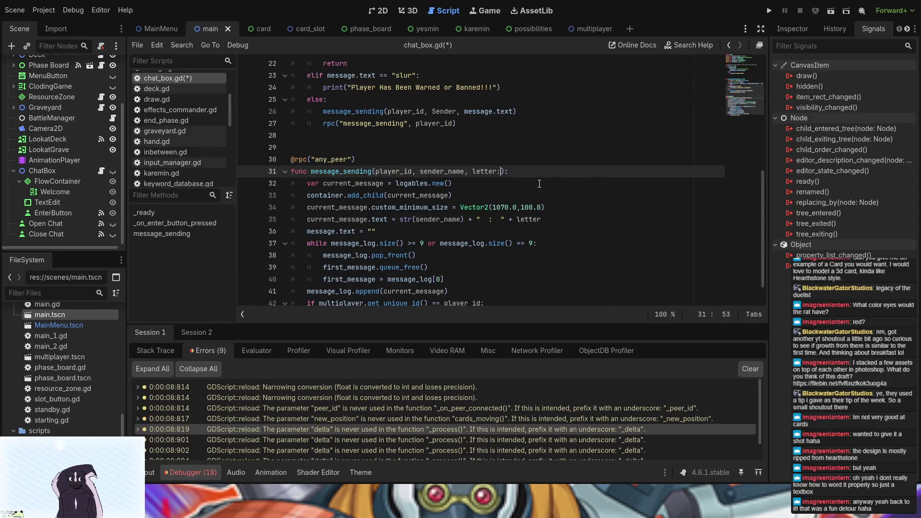
pyautogui.write('str')
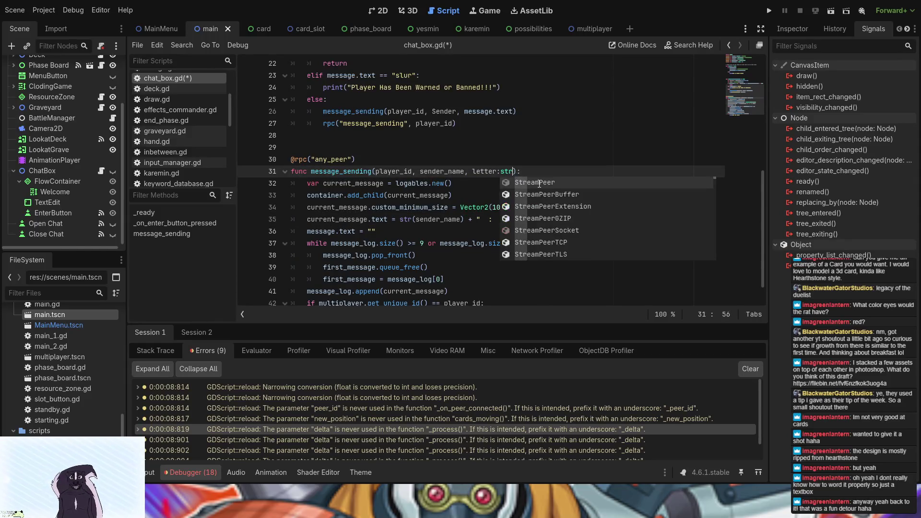
pyautogui.write('ing')
pyautogui.press('Return')
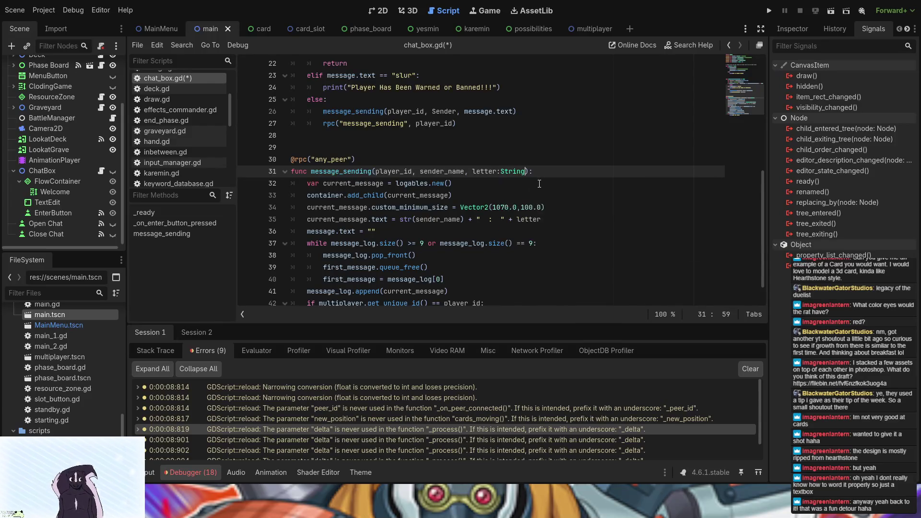
pyautogui.click(453, 124)
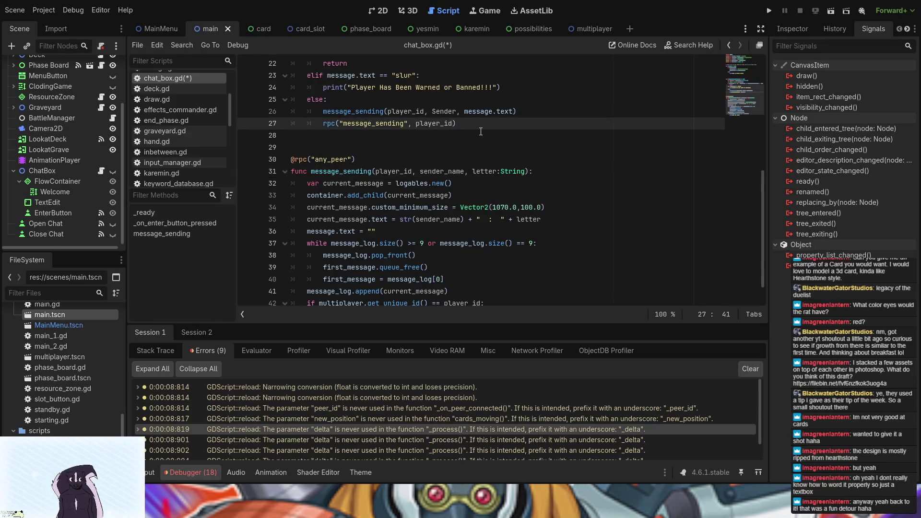
# Pass message.text as an extra argument in the rpc("message_sending", player_id) call
pyautogui.write(', me')
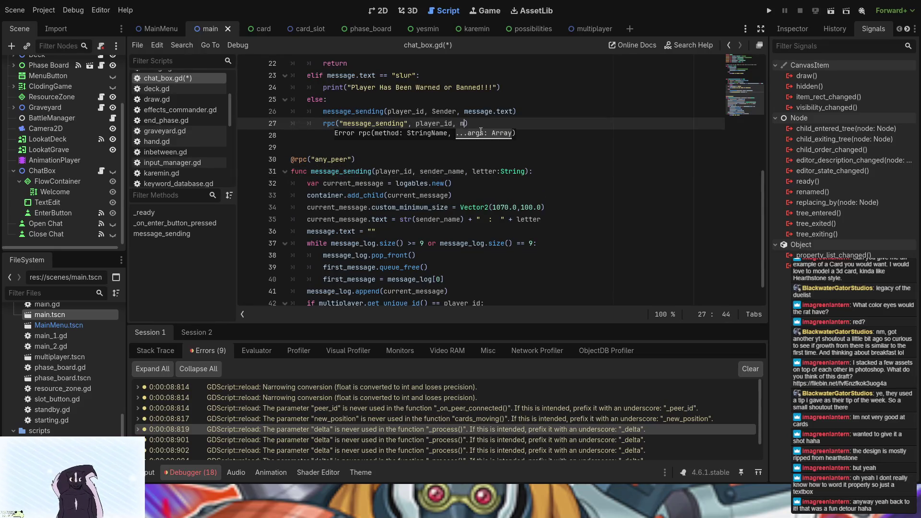
pyautogui.press('Return')
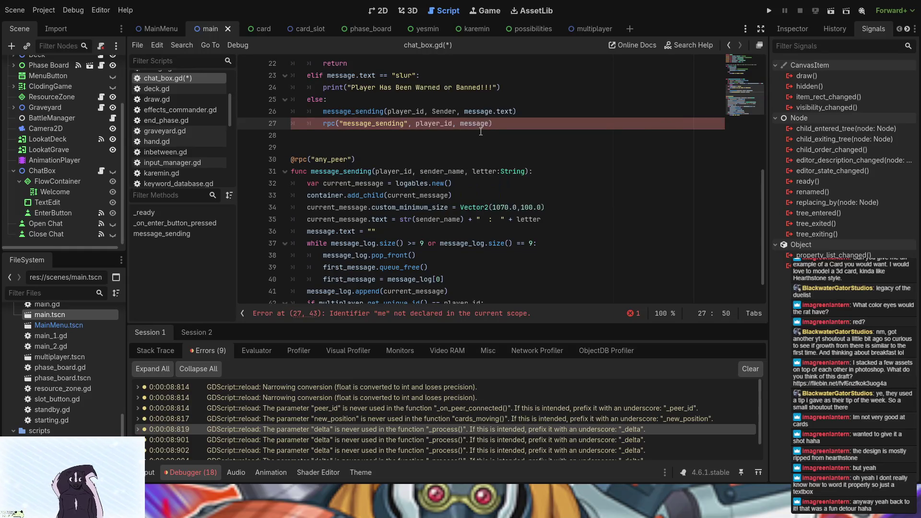
pyautogui.write('.t')
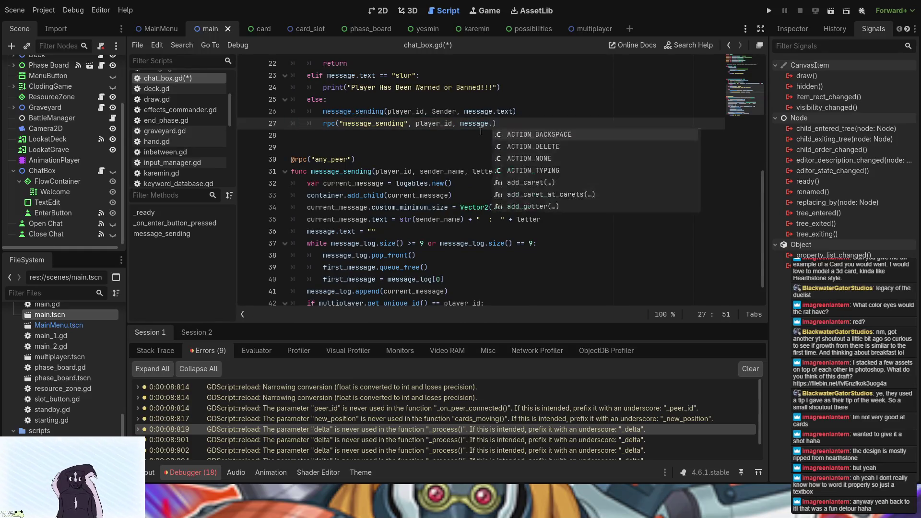
pyautogui.write('e')
pyautogui.press('Return')
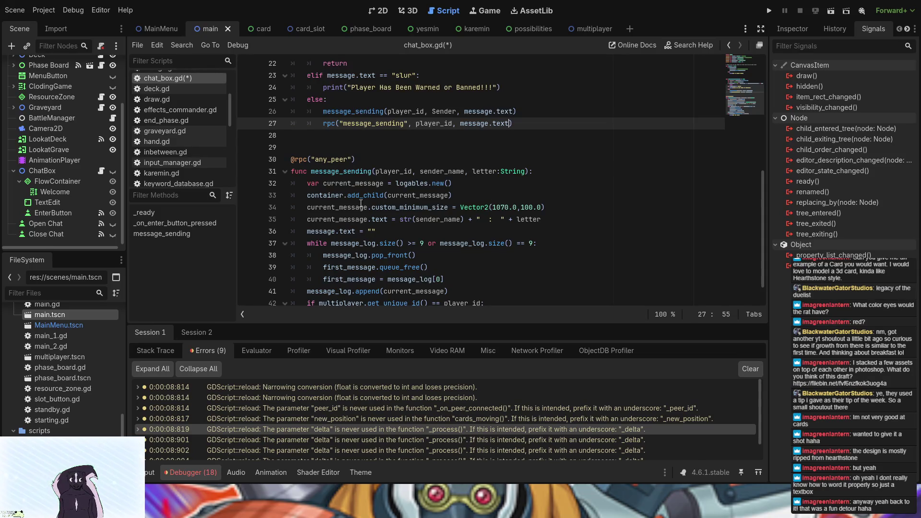
# Save chat_box.gd and run the project to test the chat
pyautogui.click(335, 185)
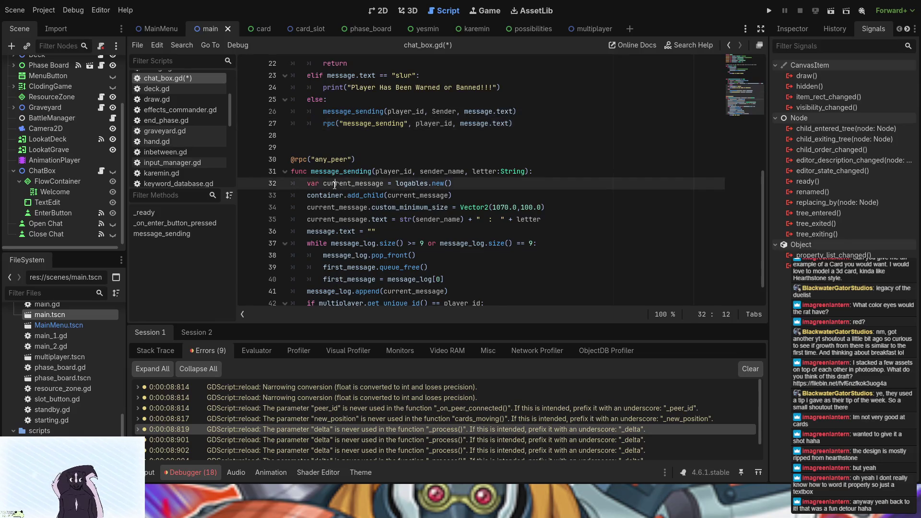
pyautogui.click(372, 208)
pyautogui.click(366, 197)
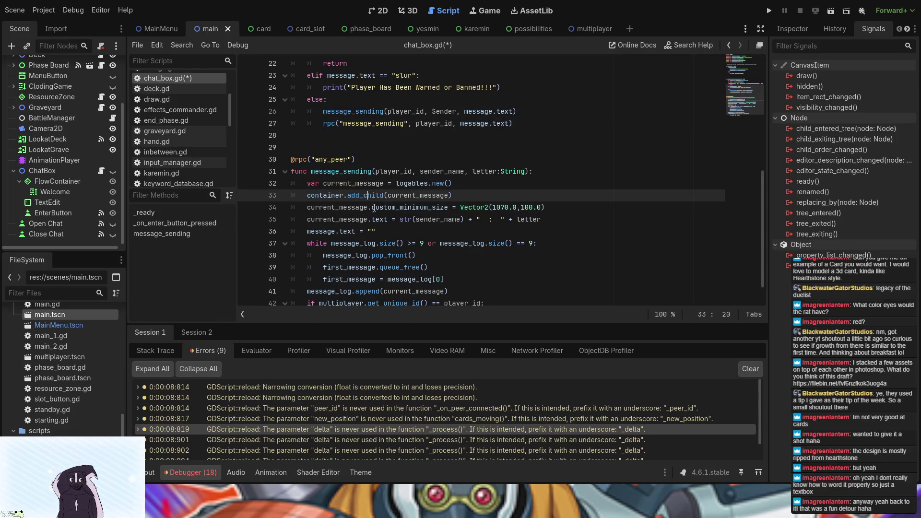
pyautogui.click(769, 11)
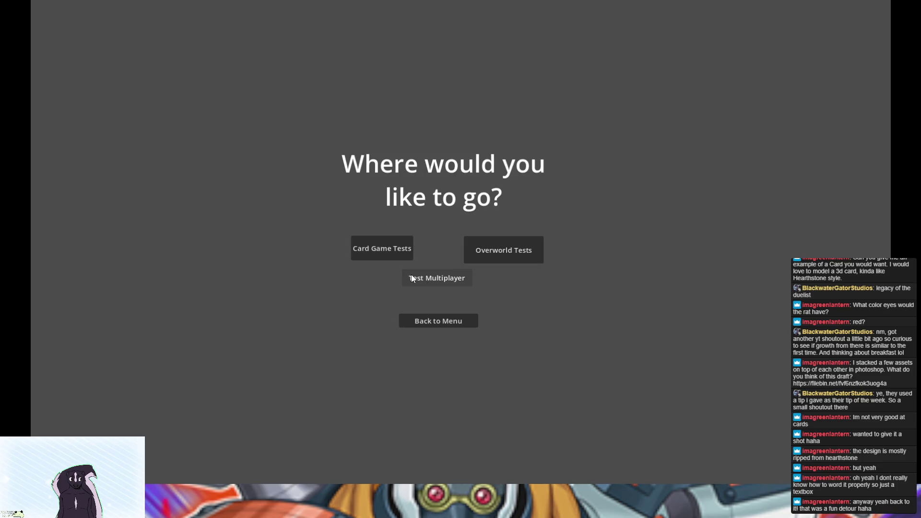
# Host the card game test, open the chat overlay, then stop the game with F8
pyautogui.click(410, 274)
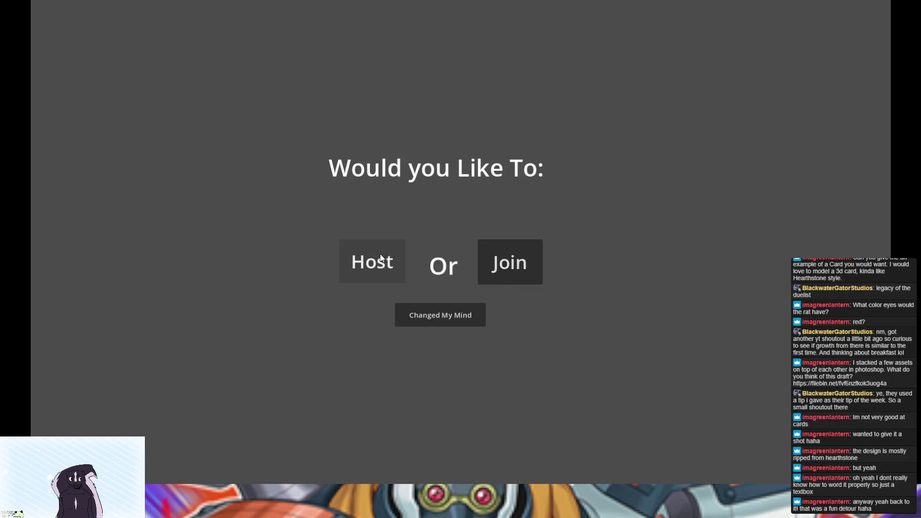
pyautogui.click(379, 254)
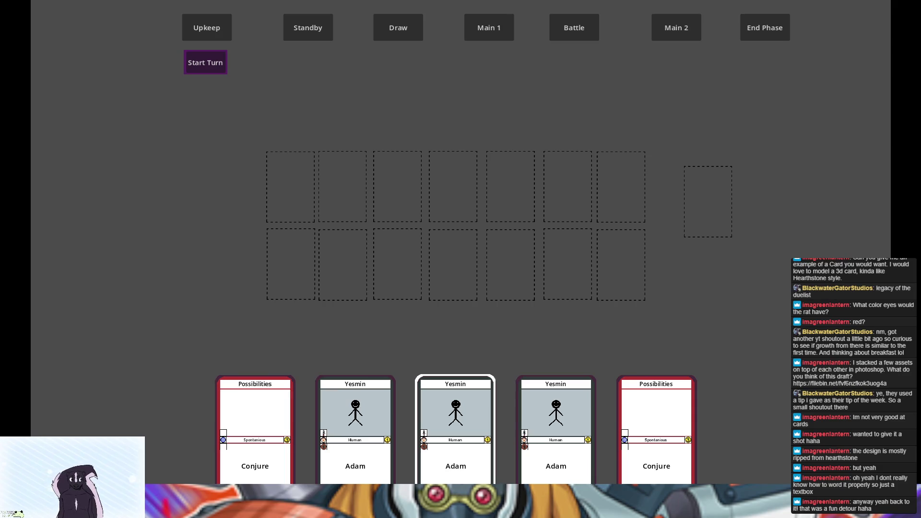
pyautogui.press('Return')
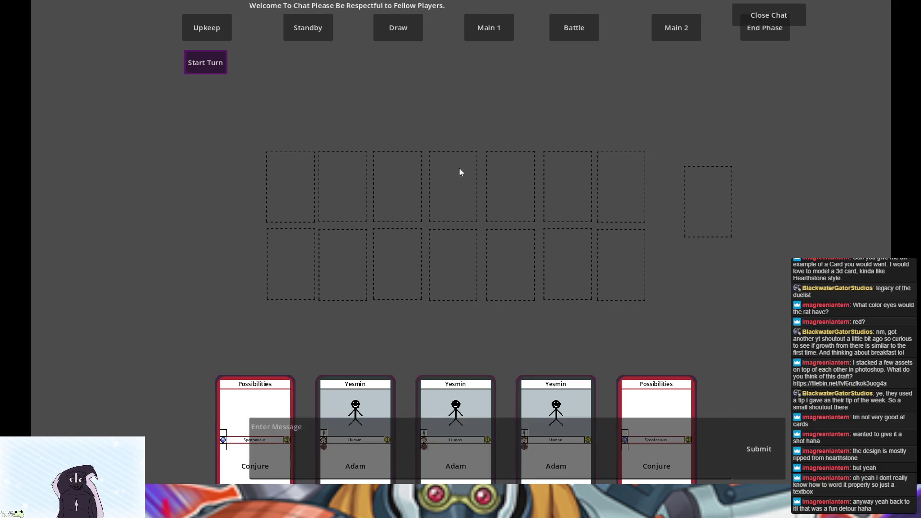
pyautogui.press('F8')
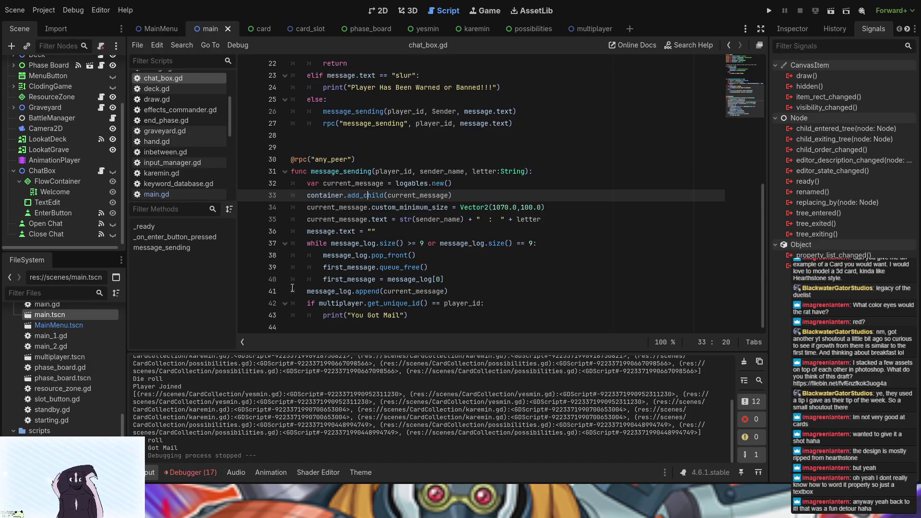
# Insert Sender after player_id in the line 27 rpc call and rerun the project
pyautogui.click(454, 124)
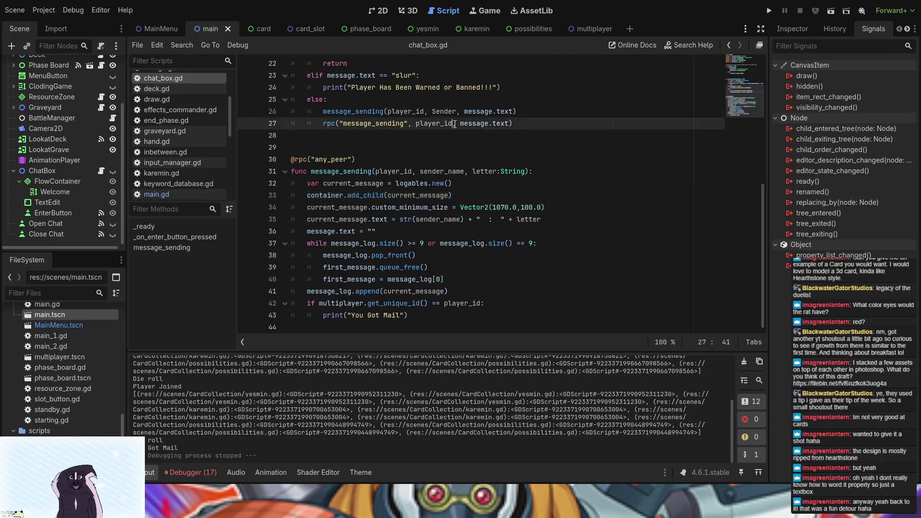
pyautogui.write('Sender, ')
pyautogui.write('Sender,')
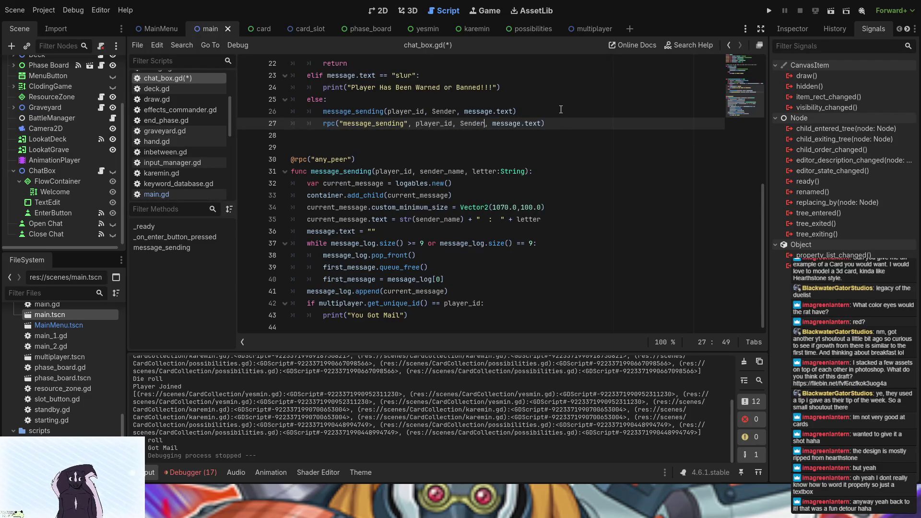
pyautogui.click(768, 12)
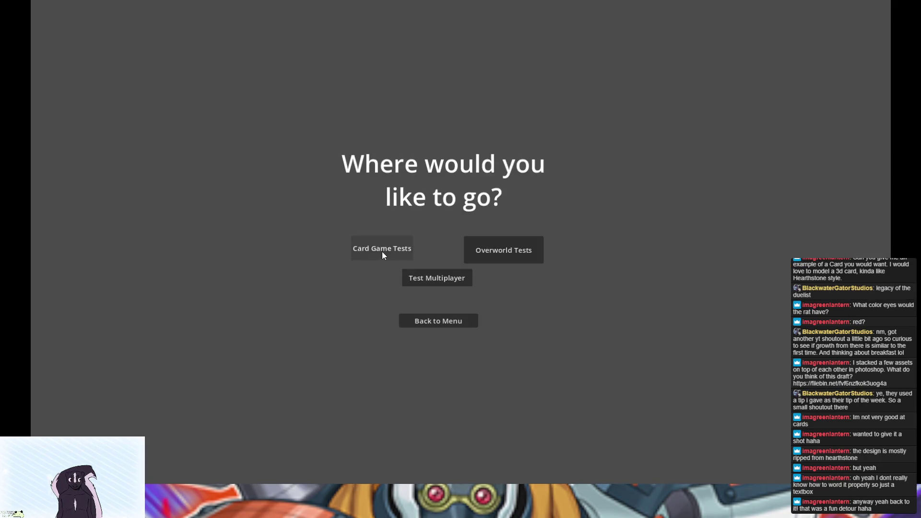
# Enter the card game test in the relaunched project and open the chat overlay
pyautogui.click(382, 251)
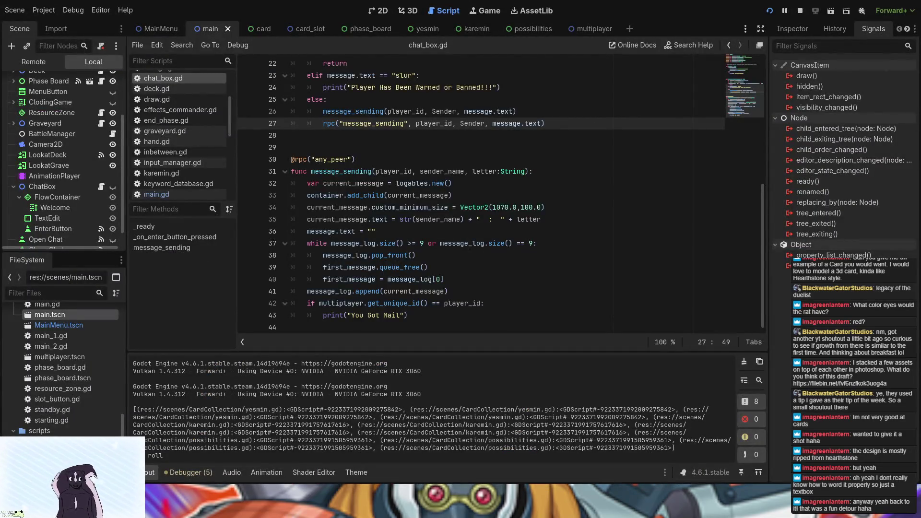
pyautogui.click(769, 10)
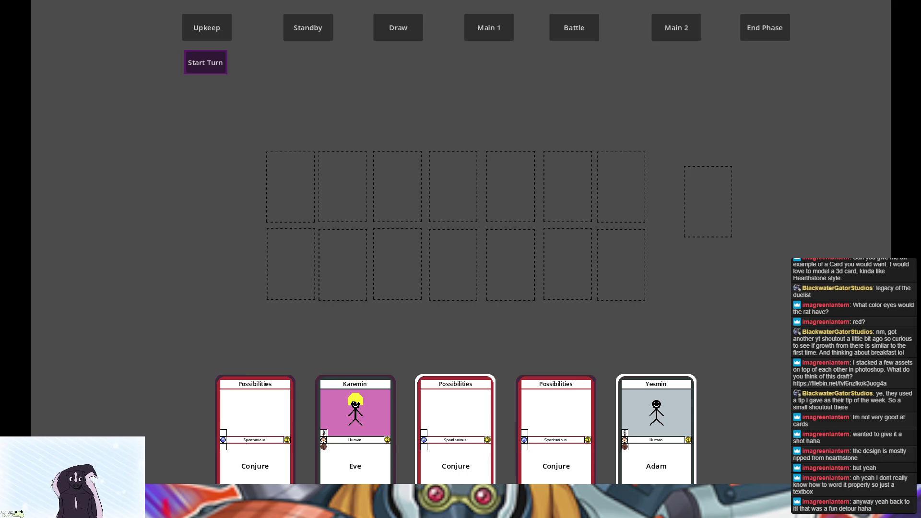
pyautogui.press('Return')
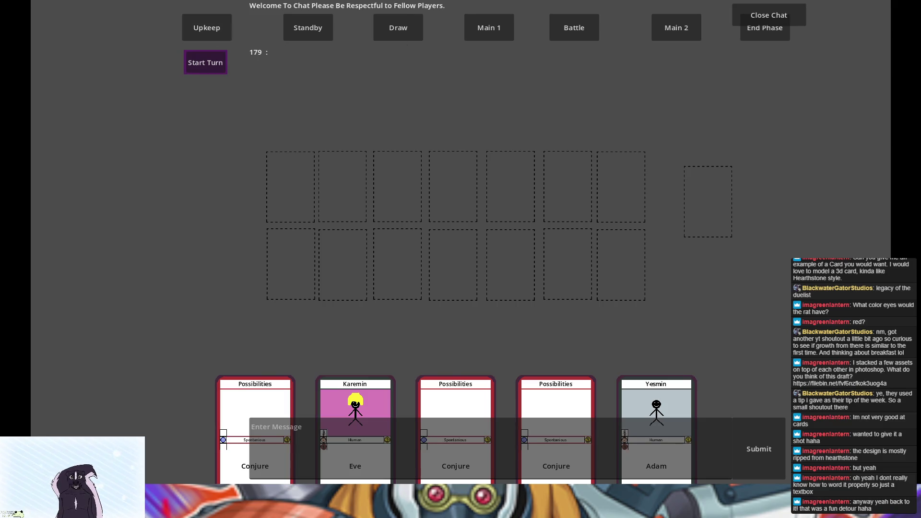
# Send 'Hello' in the chat, showing '439 : Hello', then close the game
pyautogui.click(340, 424)
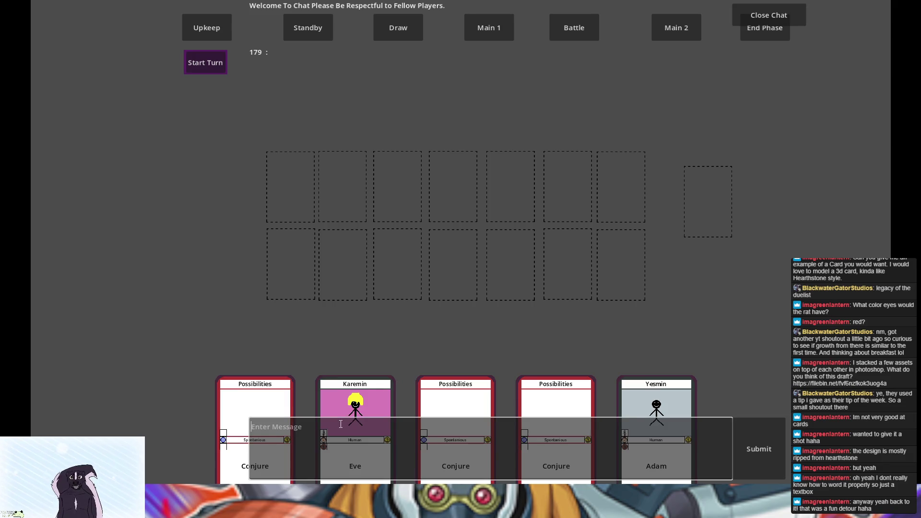
pyautogui.write('Hellow')
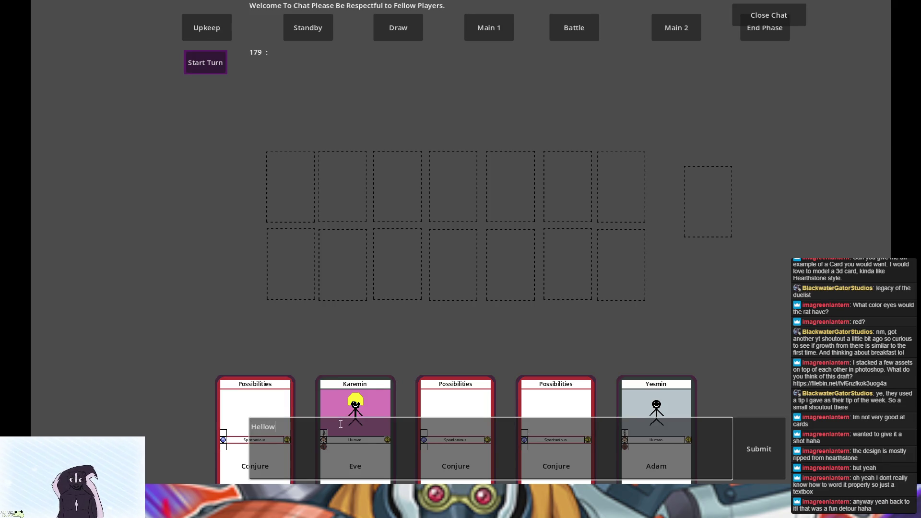
pyautogui.press('BackSpace')
pyautogui.click(755, 447)
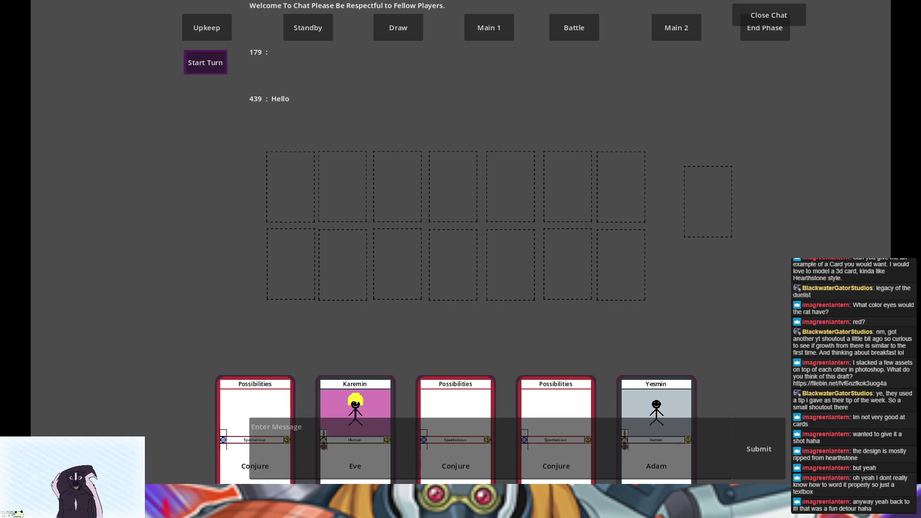
pyautogui.hotkey('alt', 'F4')
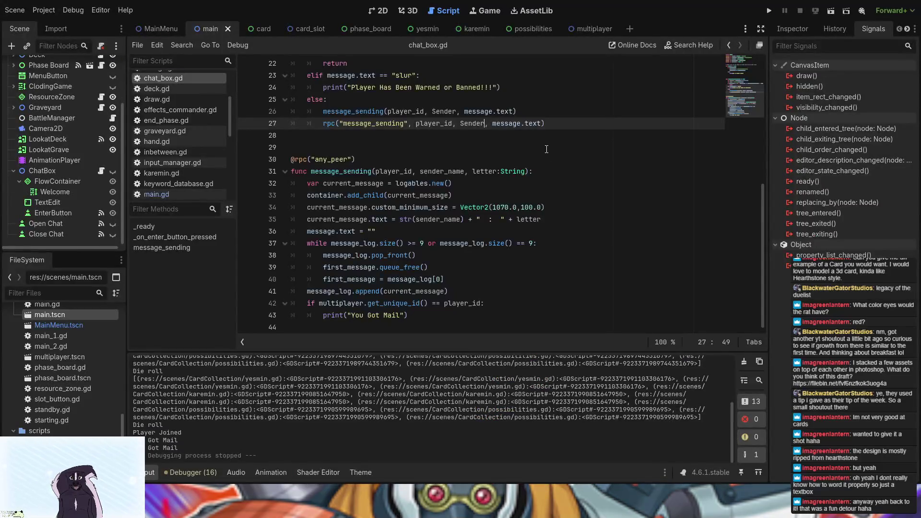
# Add 'var letter = message.text' at the top of _on_enter_button_pressed
pyautogui.click(490, 123)
pyautogui.scroll(2, 480, 116)
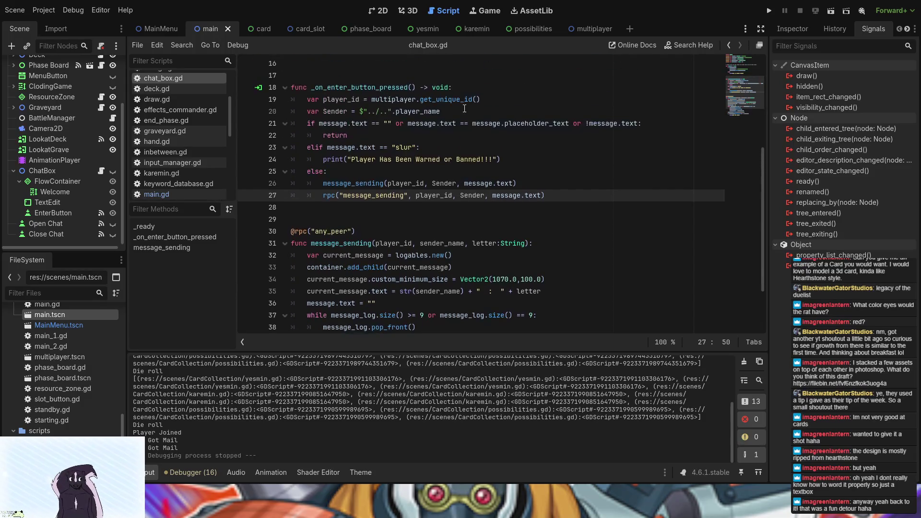
pyautogui.click(480, 87)
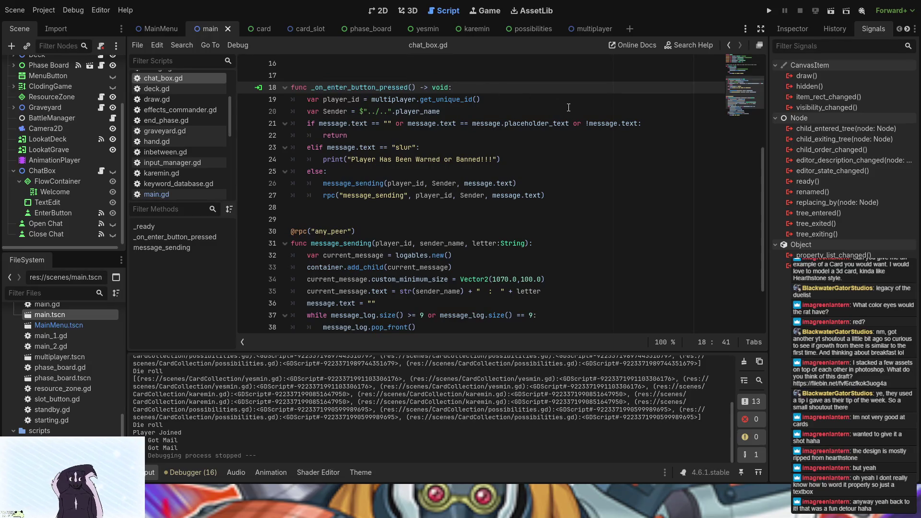
pyautogui.press('Return')
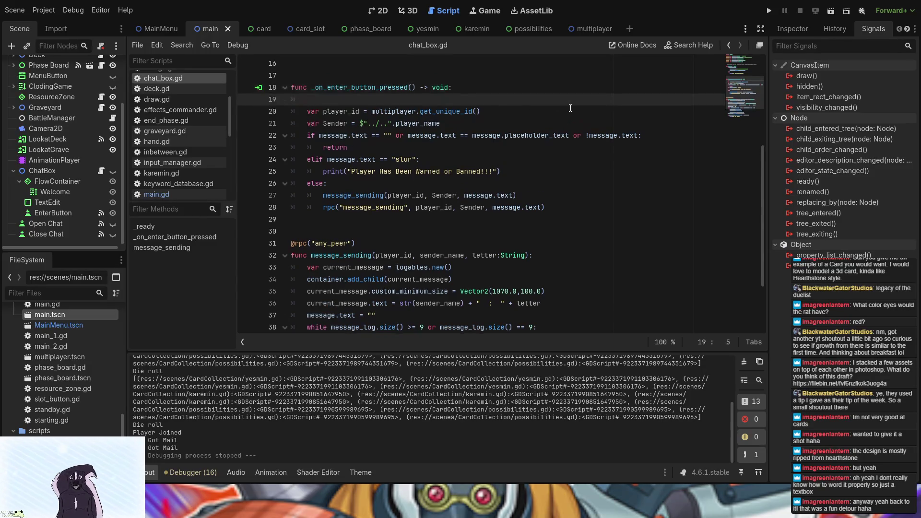
pyautogui.write('var l')
pyautogui.write('etter ')
pyautogui.write('=')
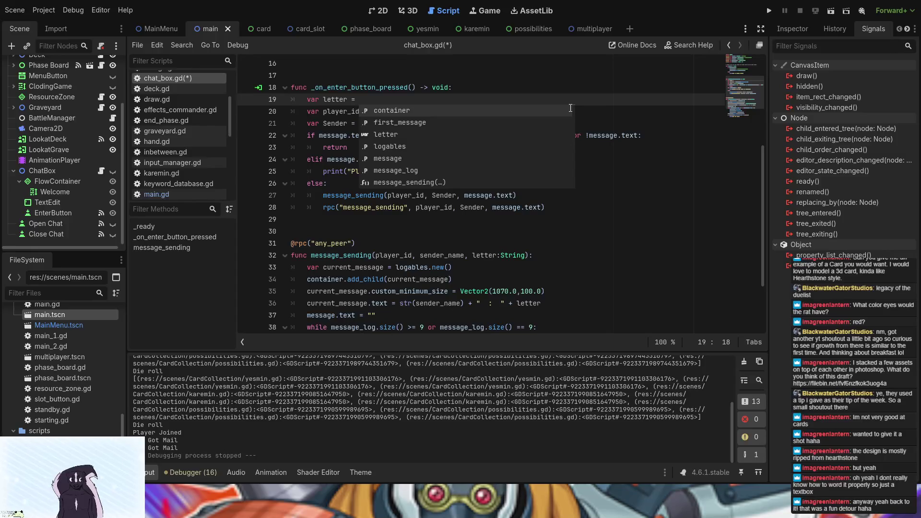
pyautogui.write('m')
pyautogui.press('Return')
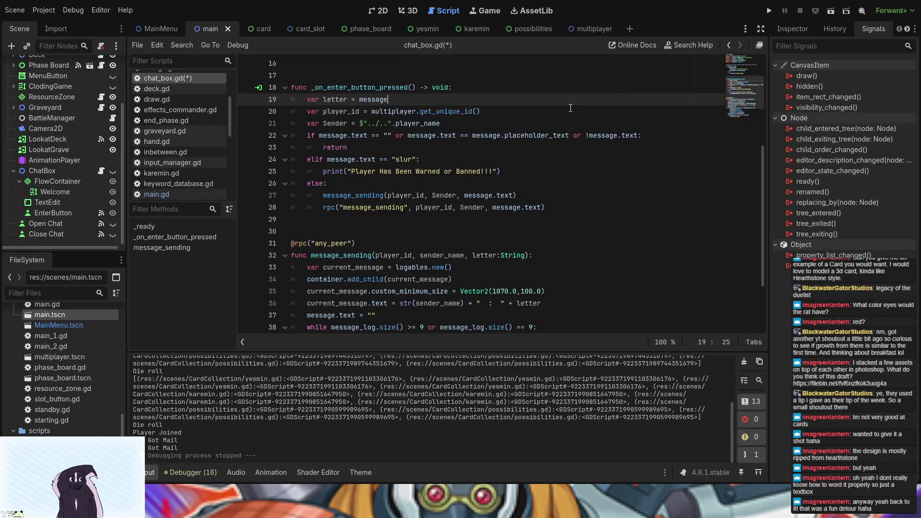
pyautogui.write('.text')
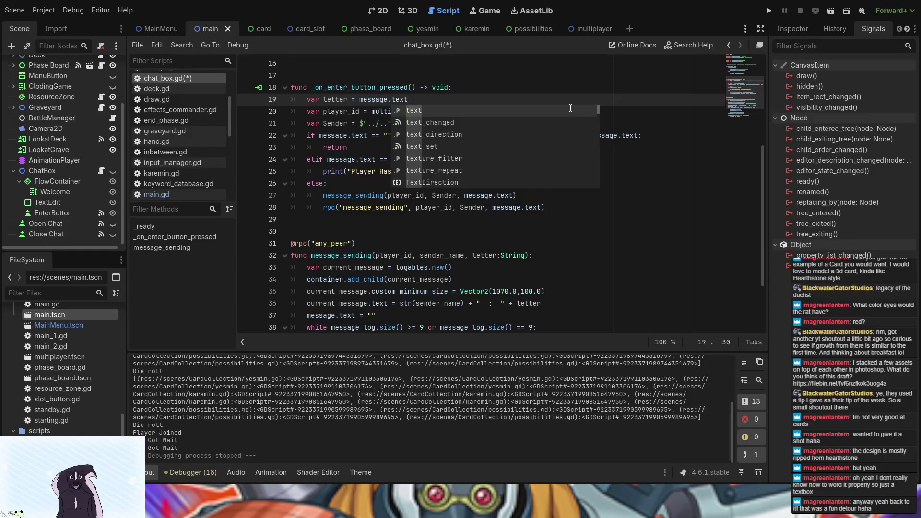
pyautogui.press('Escape')
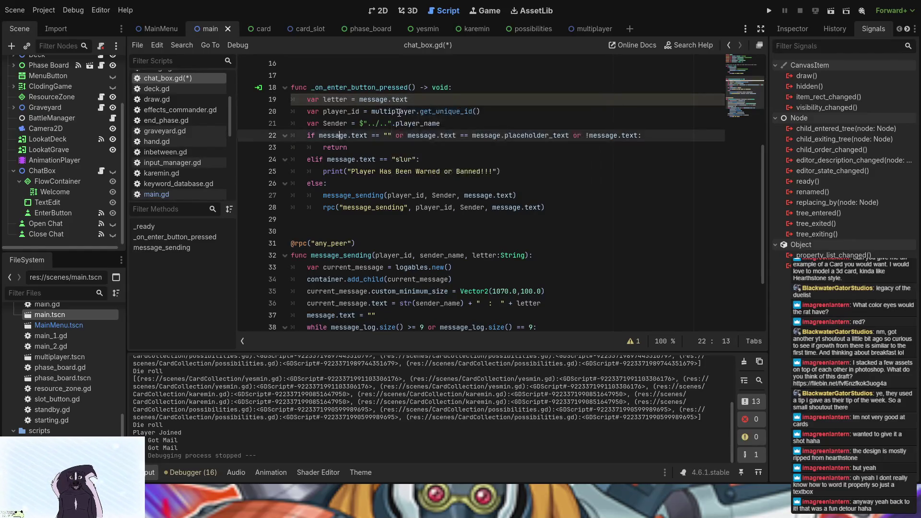
pyautogui.click(402, 87)
pyautogui.click(402, 98)
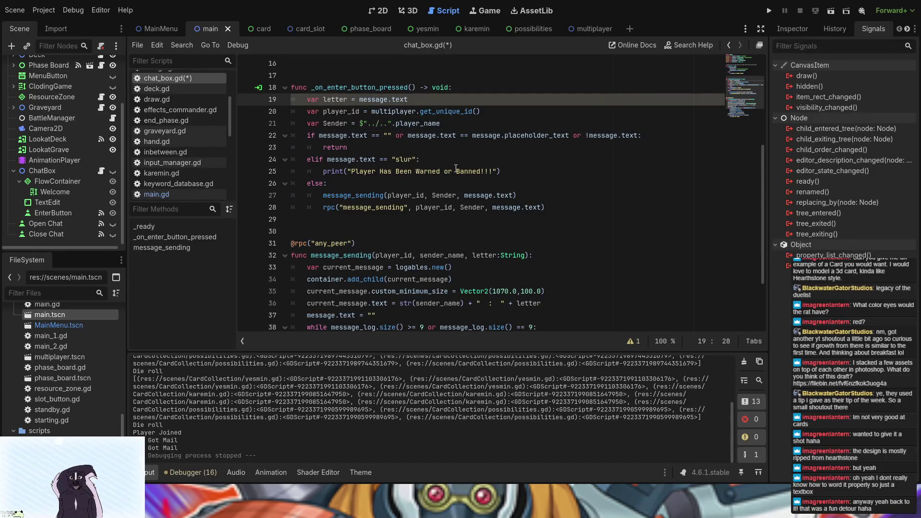
# Replace message.text with letter in both message_sending calls and run the project
pyautogui.moveTo(463, 195); pyautogui.dragTo(513, 194)
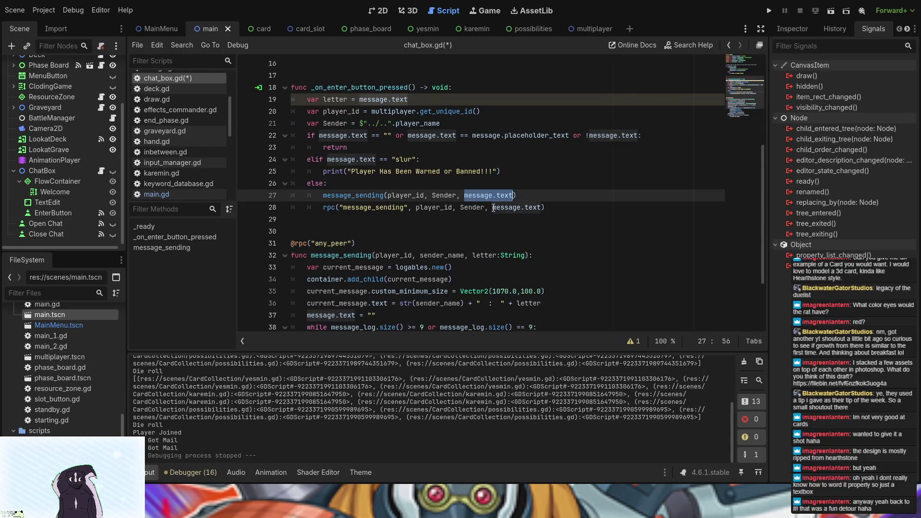
pyautogui.moveTo(492, 207); pyautogui.dragTo(542, 207)
pyautogui.write('letter')
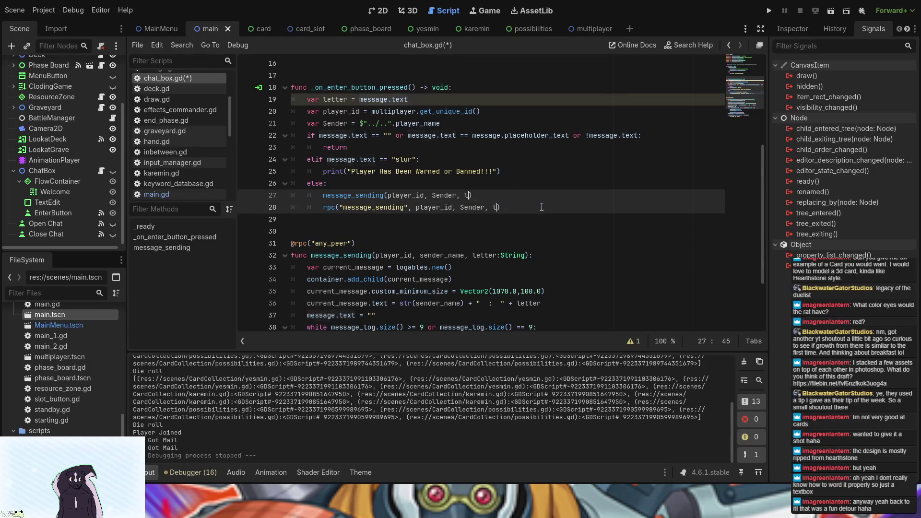
pyautogui.click(543, 186)
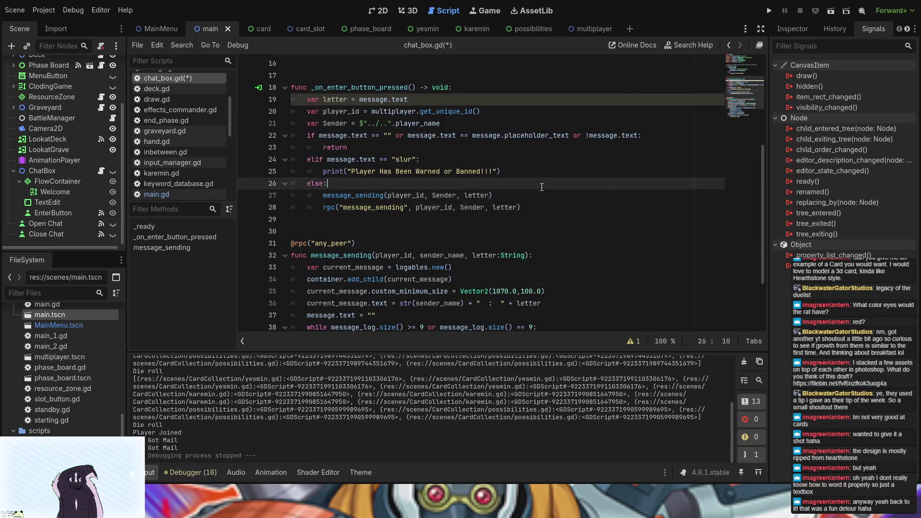
pyautogui.click(768, 10)
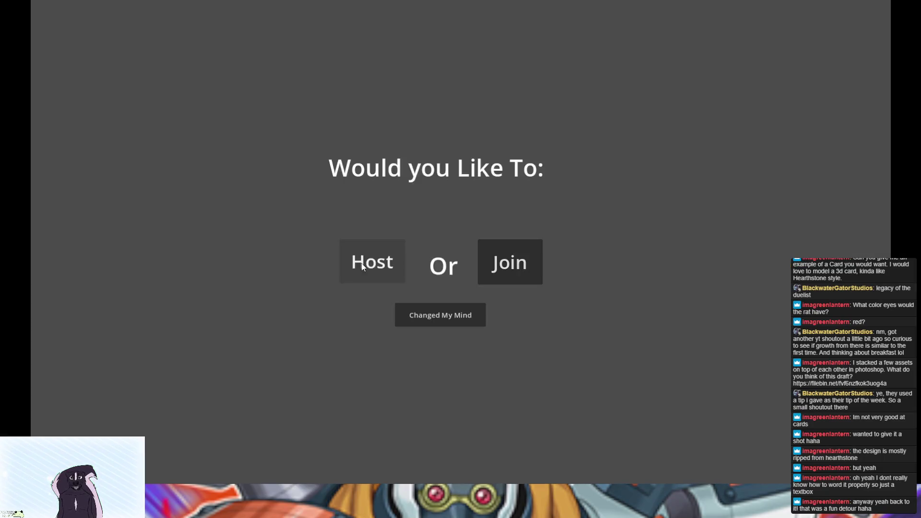
# Host the game, send 'Hello World' in the chat, then close the game window
pyautogui.click(372, 261)
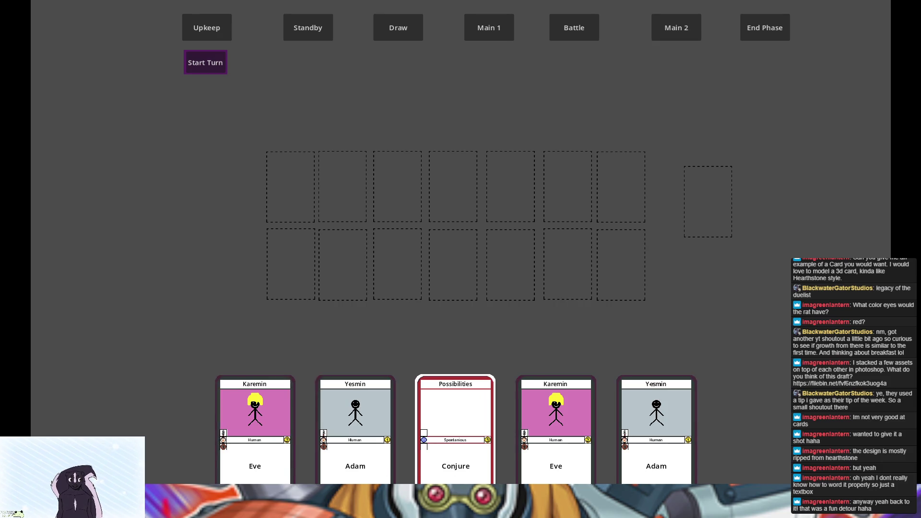
pyautogui.press('Return')
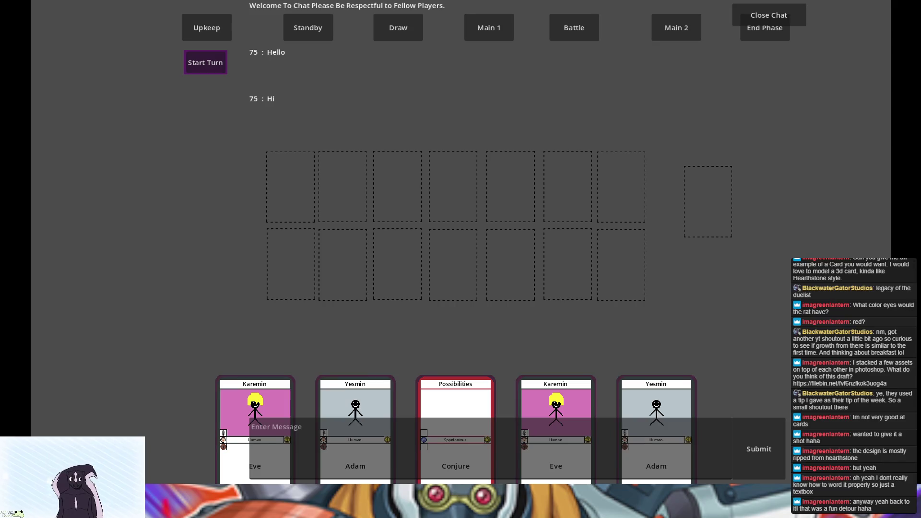
pyautogui.click(411, 464)
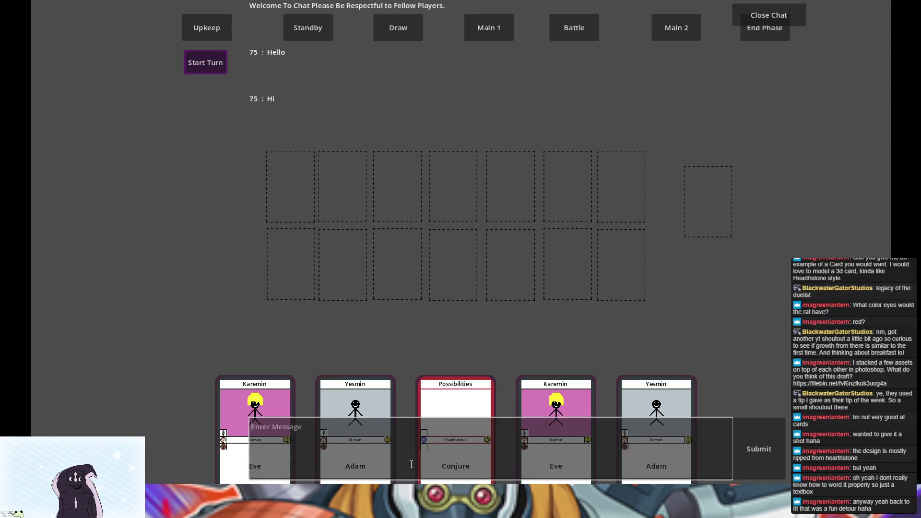
pyautogui.write('Hellow ')
pyautogui.write('Wor')
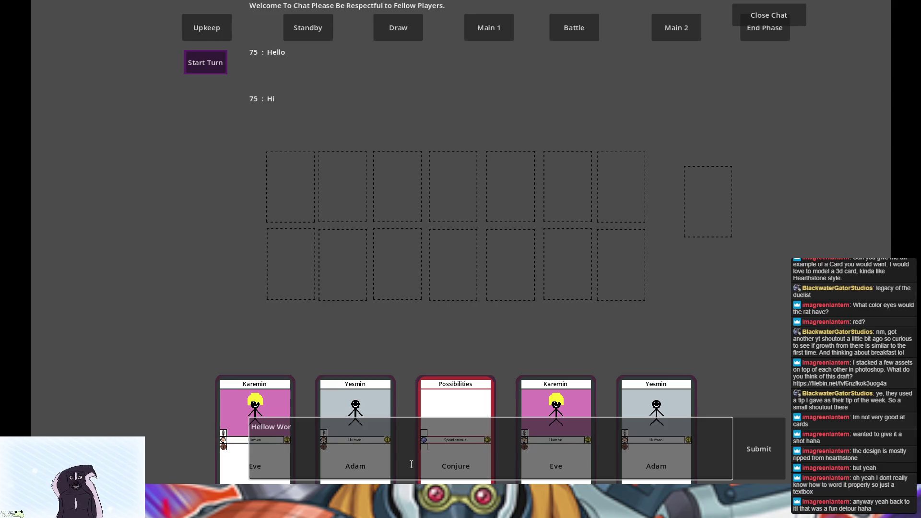
pyautogui.write('l')
pyautogui.write('d')
pyautogui.press('Delete')
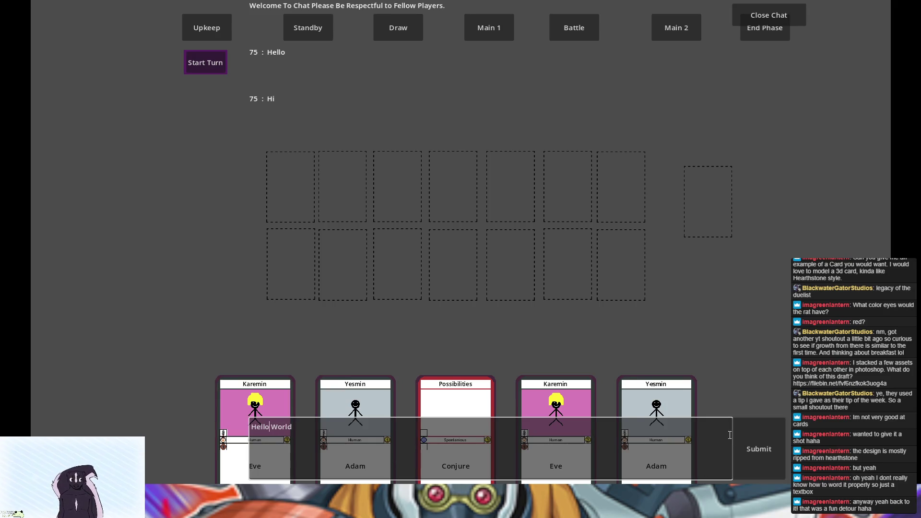
pyautogui.click(770, 434)
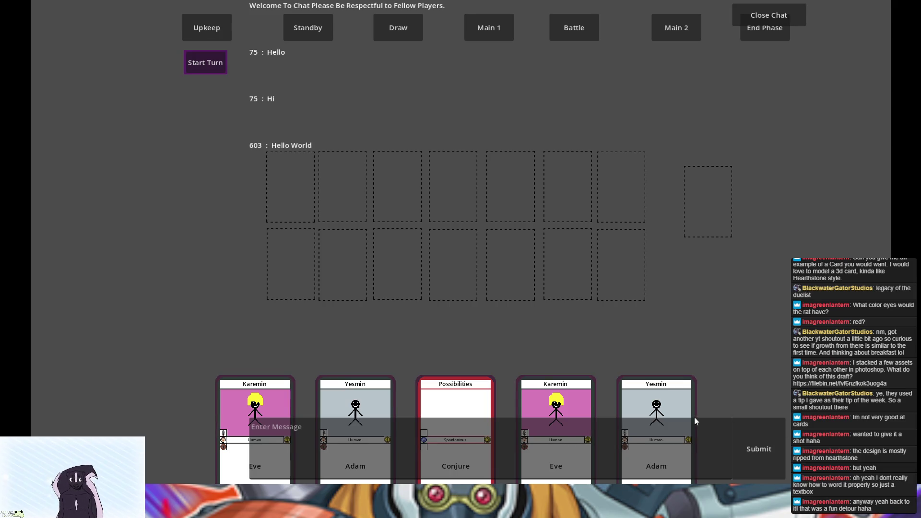
pyautogui.hotkey('alt', 'F4')
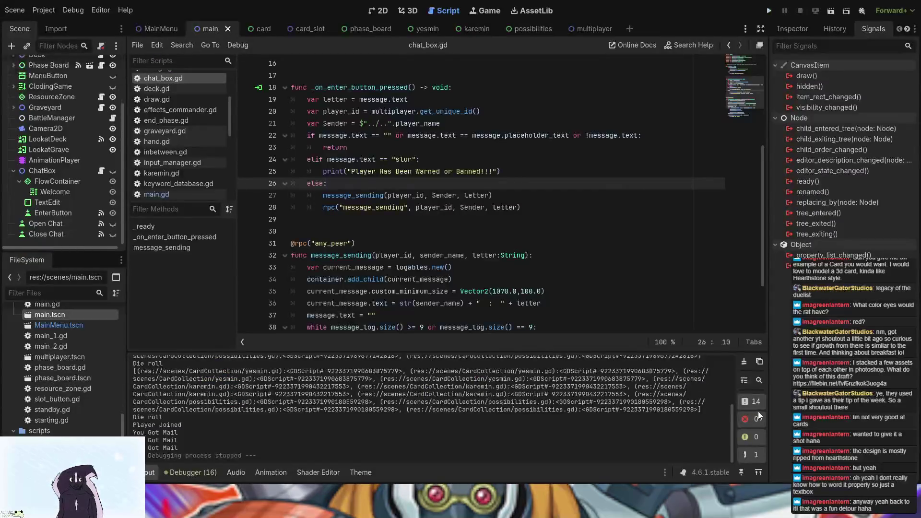
# Scroll through chat_box.gd, then collapse the ChatBox node in the scene tree
pyautogui.scroll(-3, 413, 245)
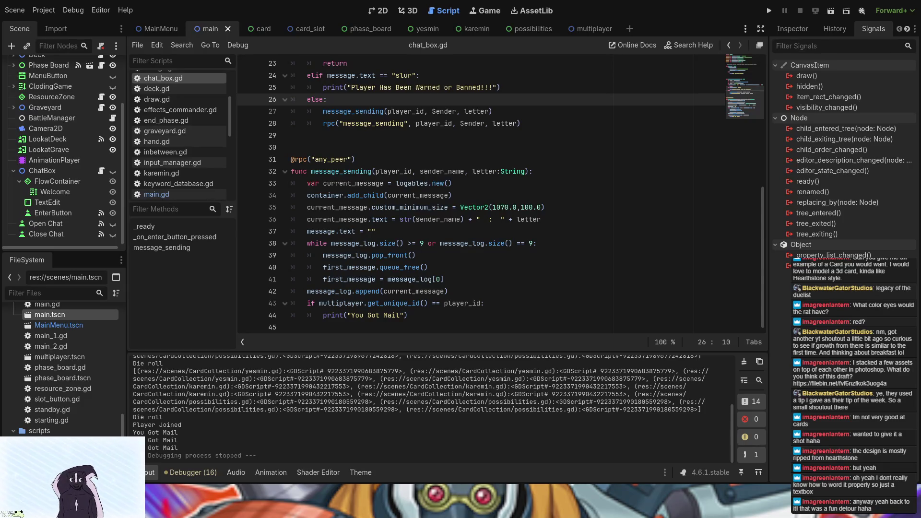
pyautogui.click(14, 171)
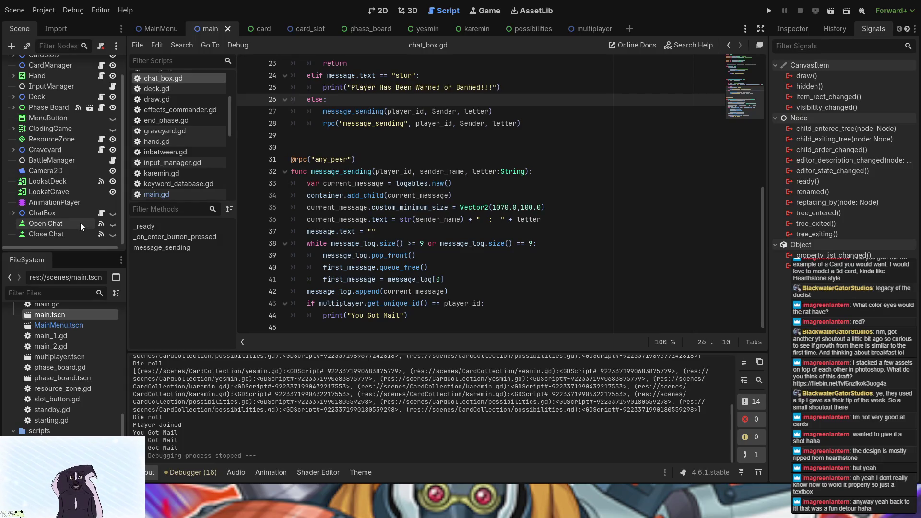
# Scroll the main scene's node tree up and down to review it with ChatBox collapsed
pyautogui.scroll(2, 79, 223)
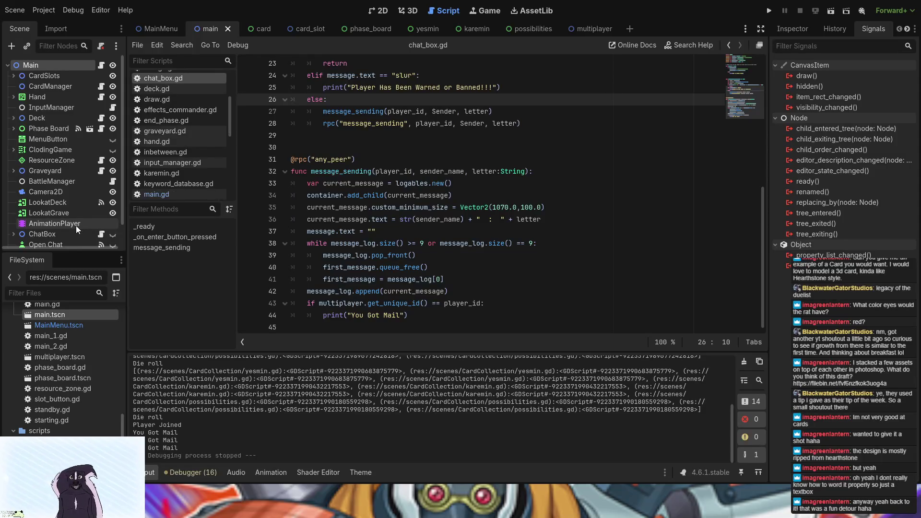
pyautogui.scroll(-1, 76, 225)
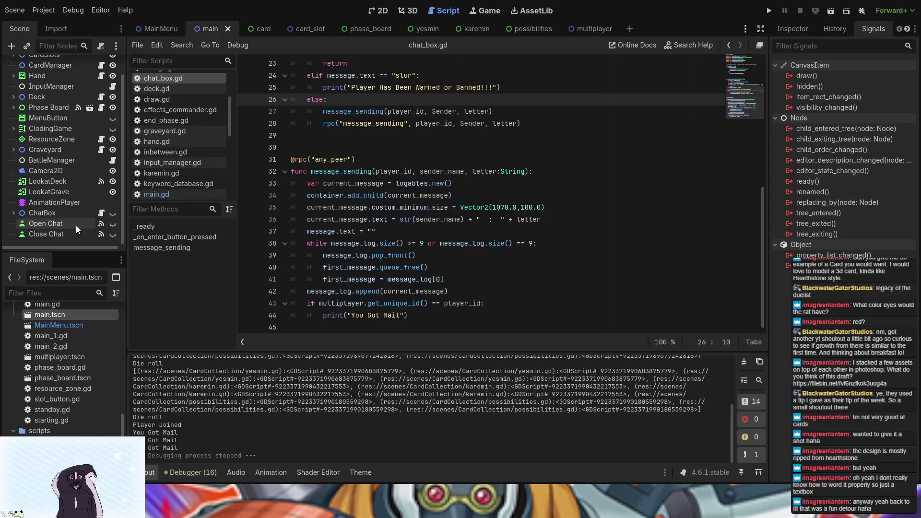